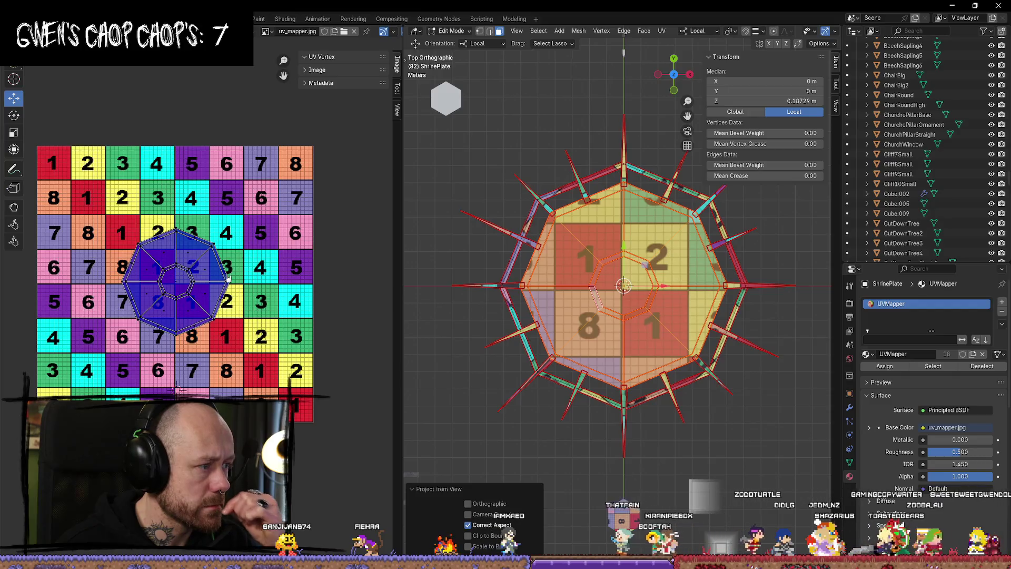
# Select the octagon UV island and scale it up over the checker texture.
pyautogui.scroll(2, 292, 290)
pyautogui.moveTo(297, 181); pyautogui.dragTo(325, 173, button='middle')
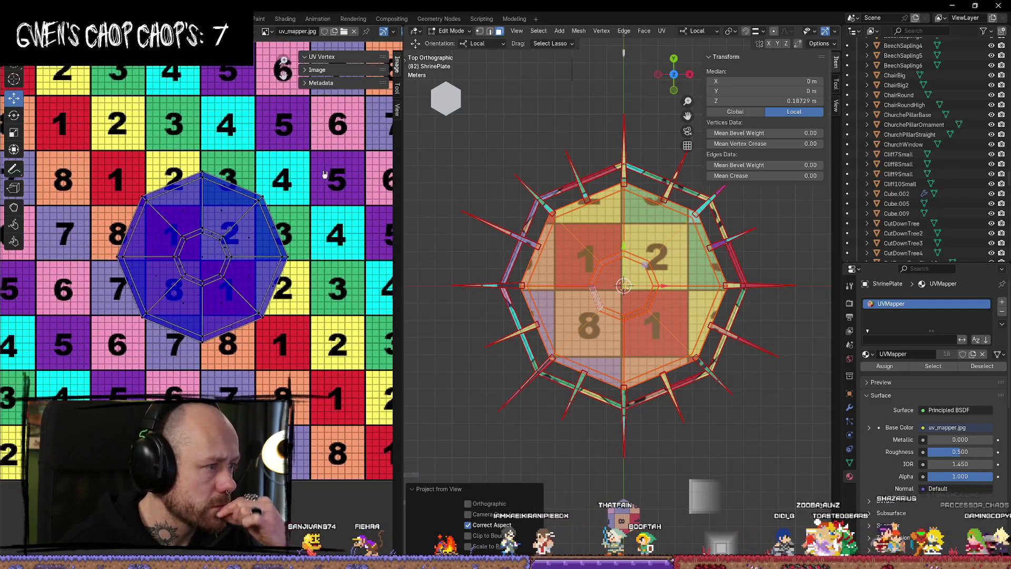
pyautogui.click(146, 222)
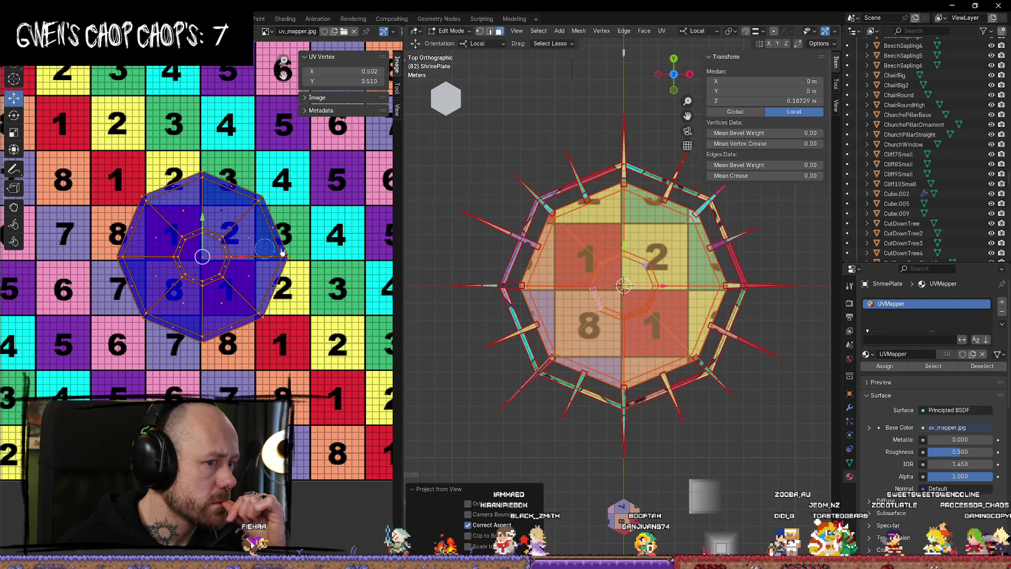
pyautogui.press('Home')
pyautogui.scroll(2, 298, 378)
pyautogui.press('s')
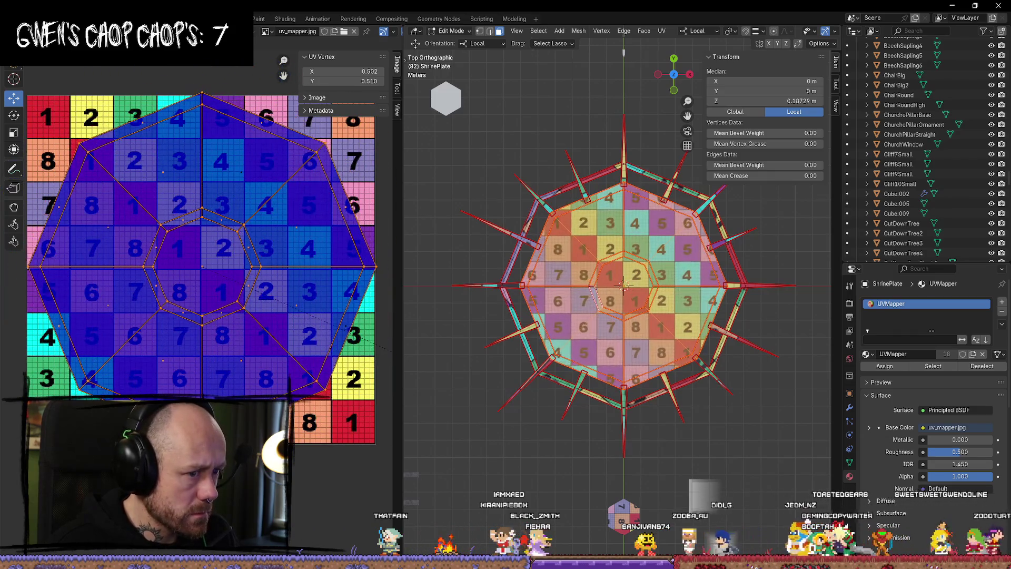
pyautogui.moveTo(110, 307)
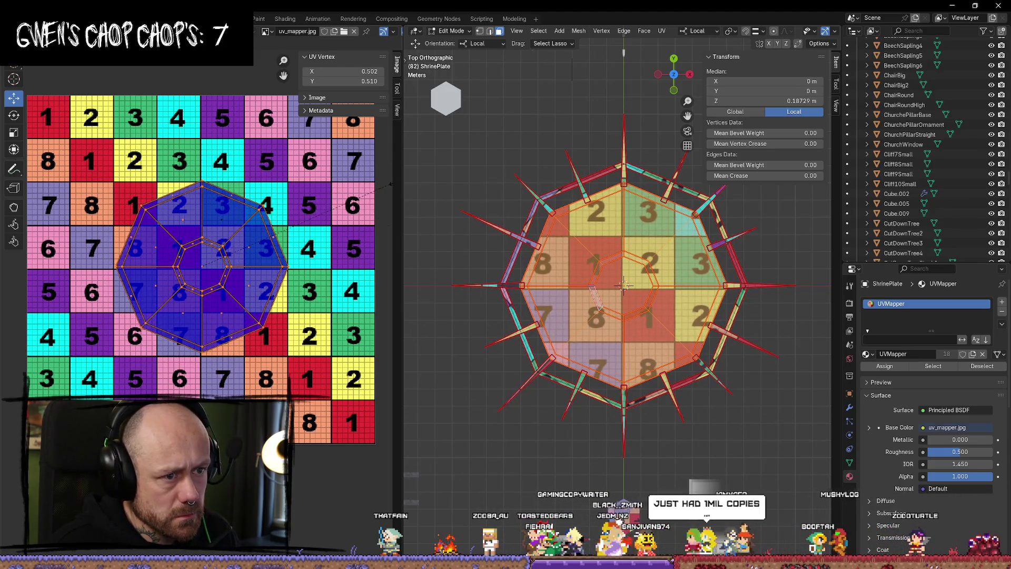
pyautogui.press('Return')
# Select the whole mesh so all UVs show in the UV Editor.
pyautogui.scroll(-5, 623, 287)
pyautogui.moveTo(202, 266)
pyautogui.mouseDown(button='middle')
pyautogui.moveTo(180, 247)
pyautogui.moveTo(299, 237)
pyautogui.mouseUp(button='middle')
pyautogui.press('a')
pyautogui.scroll(3, 211, 221)
pyautogui.scroll(-4, 211, 221)
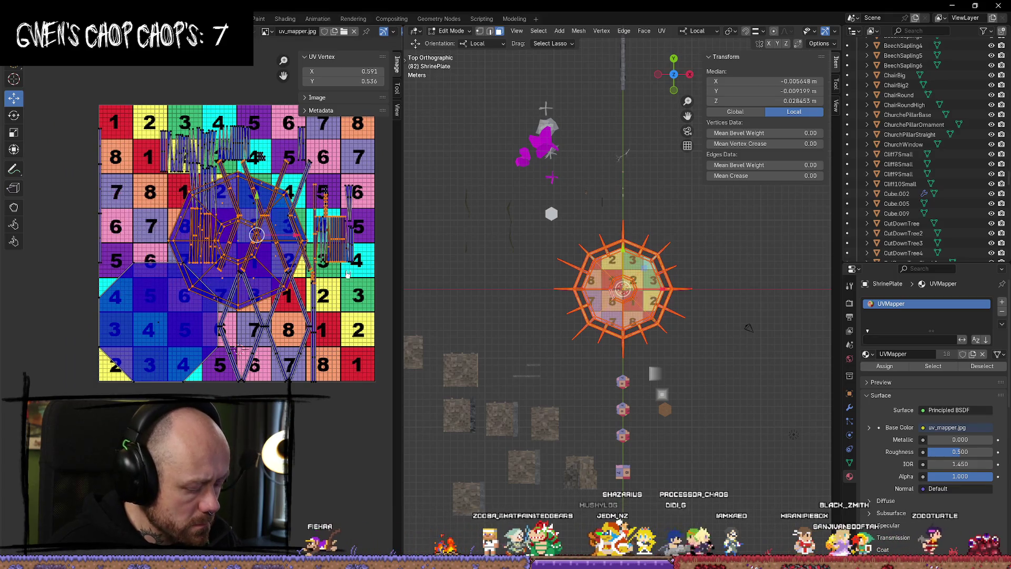
# Select the linked octagon island and restore it as one clean octagon shape.
pyautogui.click(348, 323)
pyautogui.scroll(3, 286, 255)
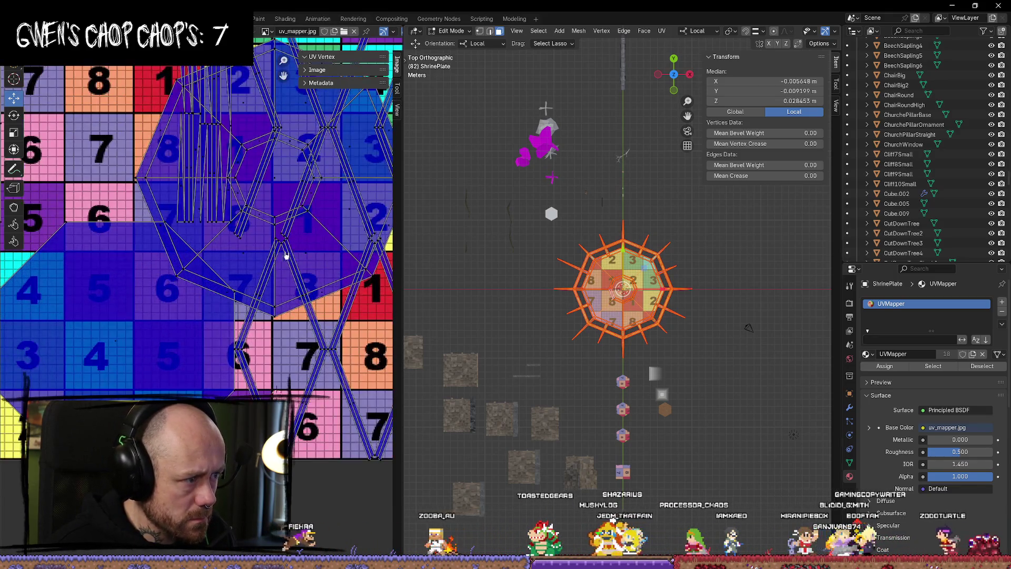
pyautogui.press('l')
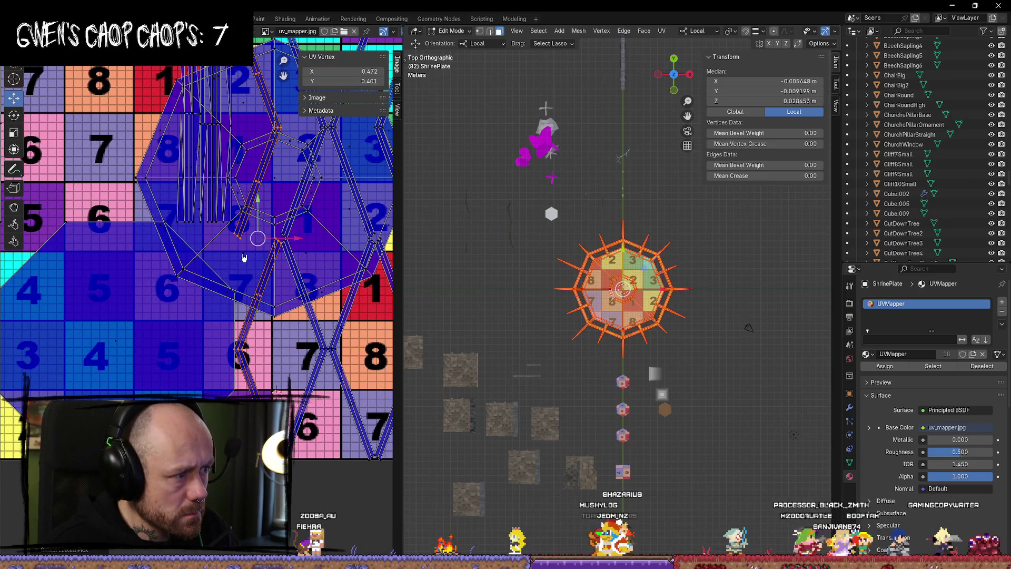
pyautogui.press('l')
pyautogui.scroll(-8, 223, 261)
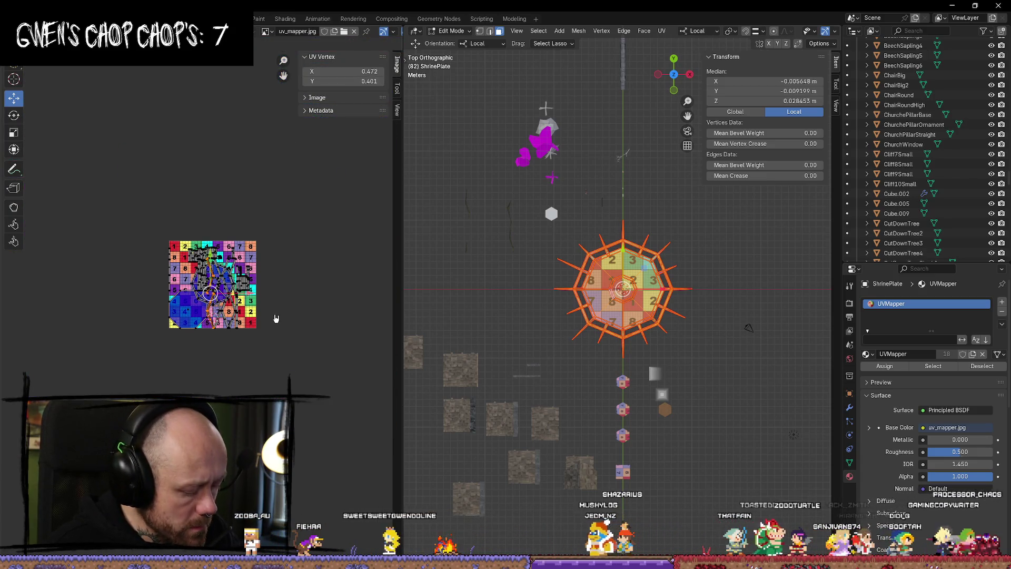
pyautogui.hotkey('ctrl', 'z')
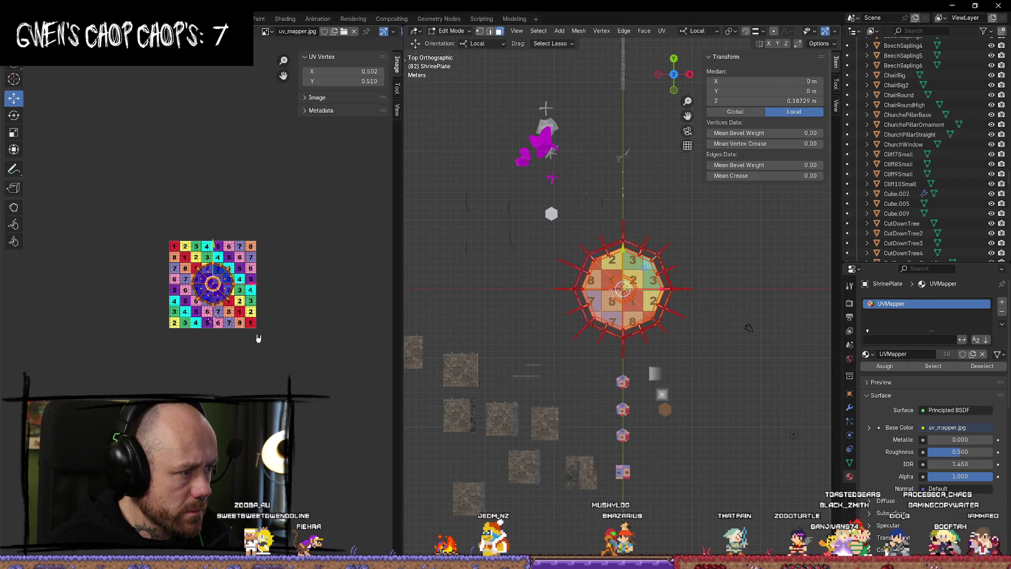
# Move the octagon island left and down off the texture, then select all.
pyautogui.moveTo(255, 284); pyautogui.dragTo(164, 280)
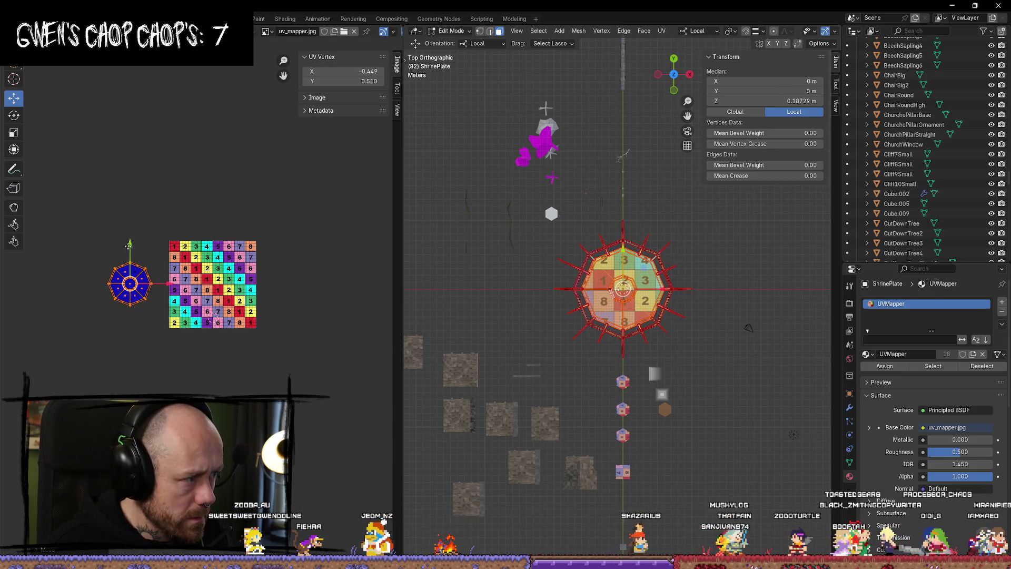
pyautogui.moveTo(128, 245); pyautogui.dragTo(136, 283)
pyautogui.scroll(5, 161, 363)
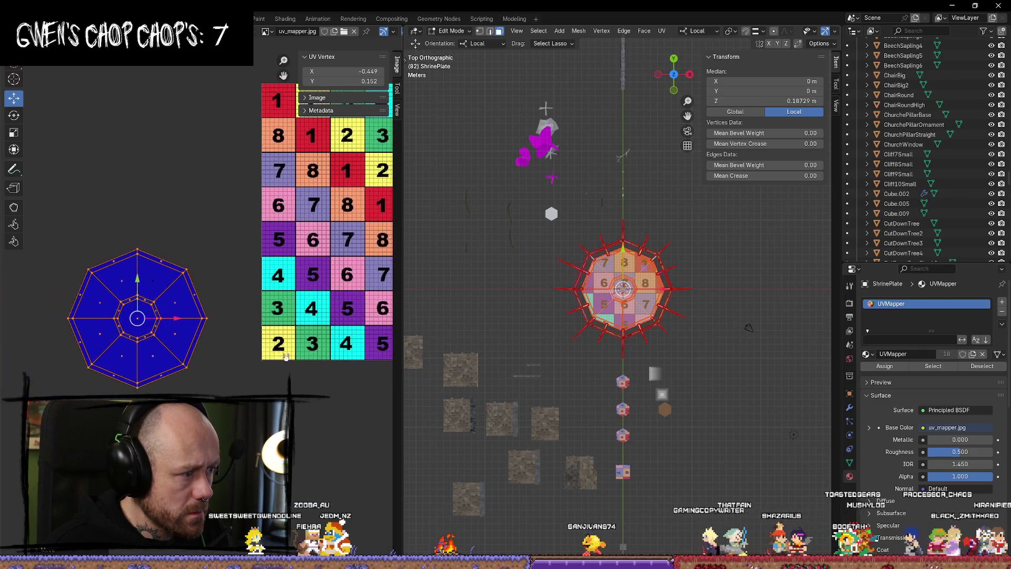
pyautogui.press('l')
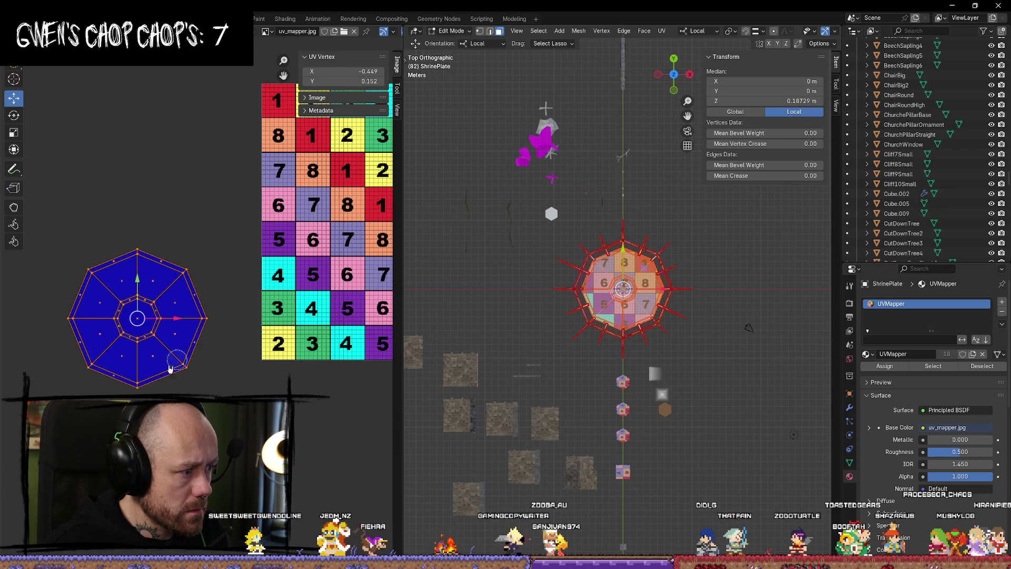
pyautogui.scroll(-1, 145, 254)
pyautogui.moveTo(743, 327); pyautogui.dragTo(755, 377, button='middle')
pyautogui.press('a')
pyautogui.scroll(-3, 307, 361)
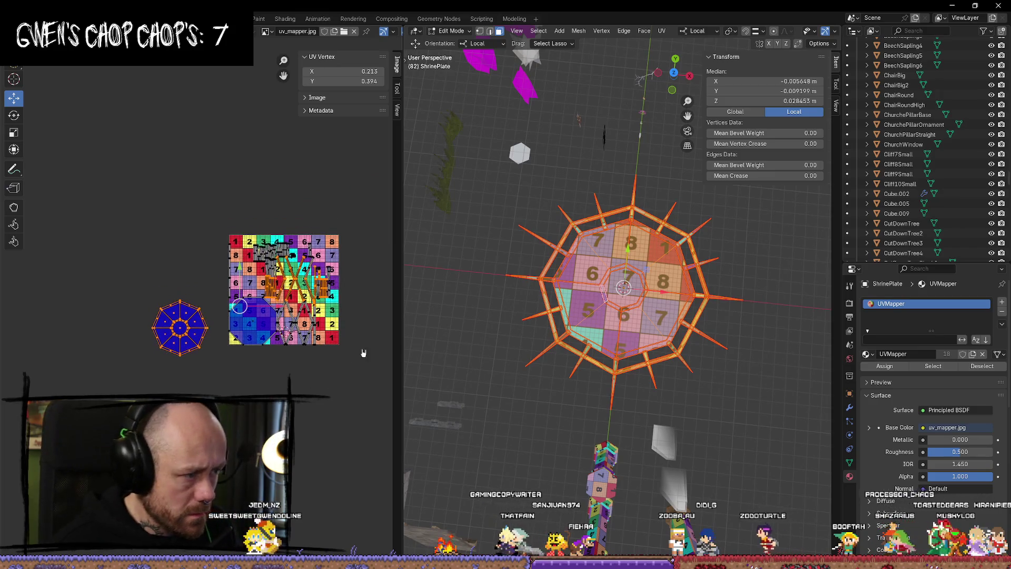
# Switch the 3D viewport to Top view and frame the plate and UV octagon.
pyautogui.click(673, 73)
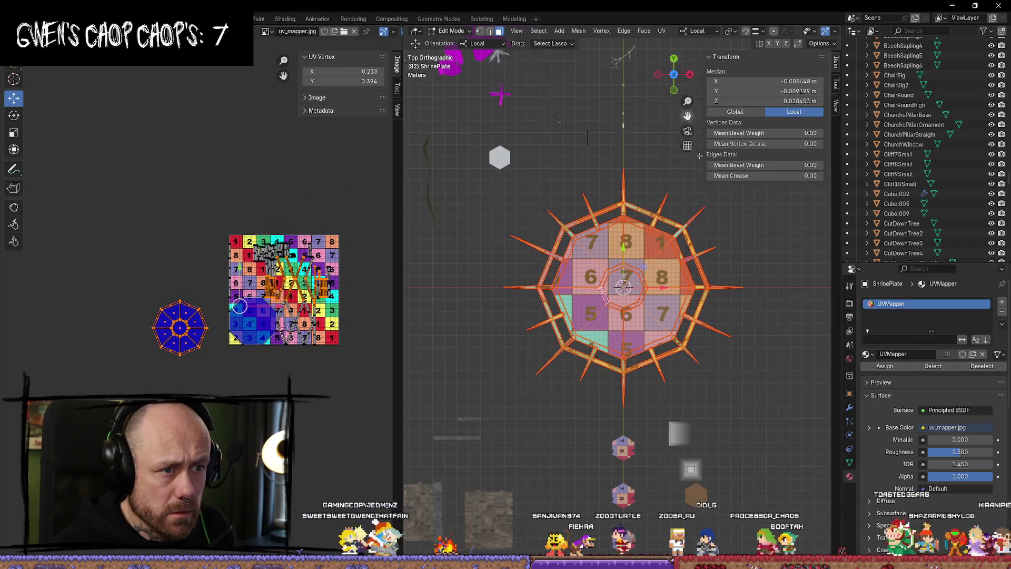
pyautogui.scroll(6, 674, 325)
pyautogui.keyDown('shift'); pyautogui.moveTo(673, 326); pyautogui.dragTo(636, 298, button='middle'); pyautogui.keyUp('shift')
pyautogui.scroll(5, 237, 363)
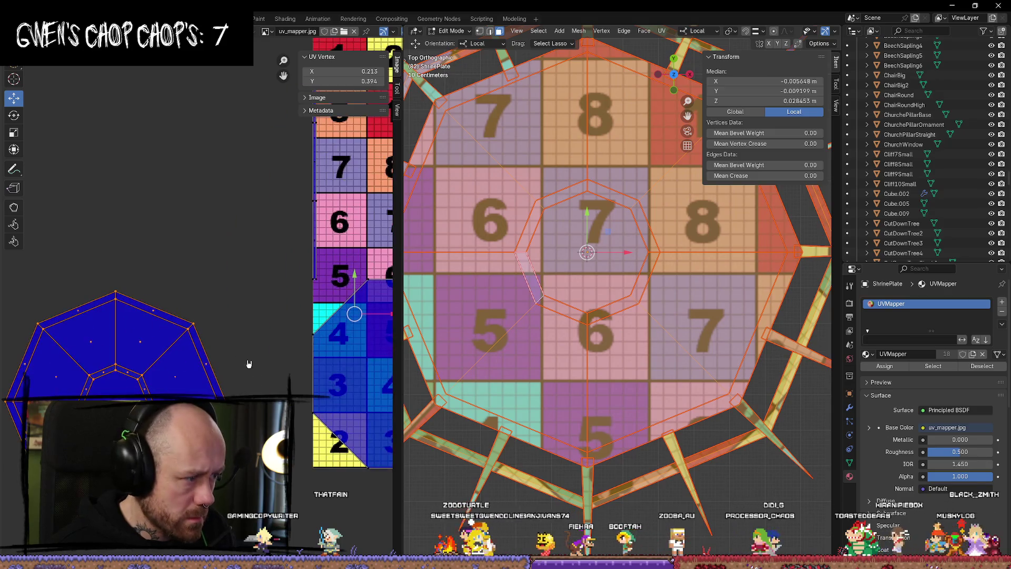
pyautogui.moveTo(248, 363); pyautogui.dragTo(248, 253, button='middle')
pyautogui.scroll(-6, 249, 253)
pyautogui.scroll(4, 232, 354)
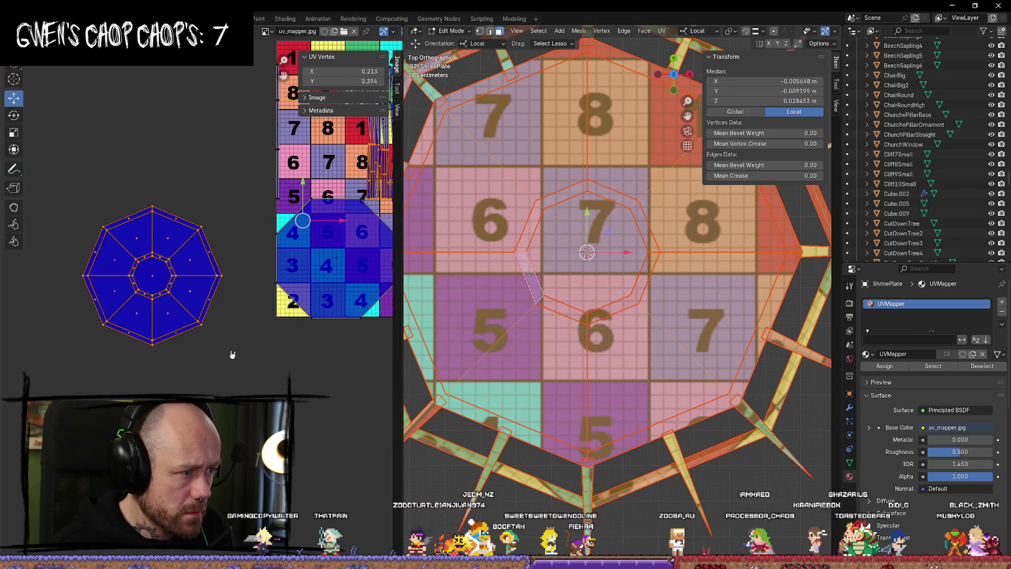
# Box-select the entire UV octagon island.
pyautogui.click(247, 376)
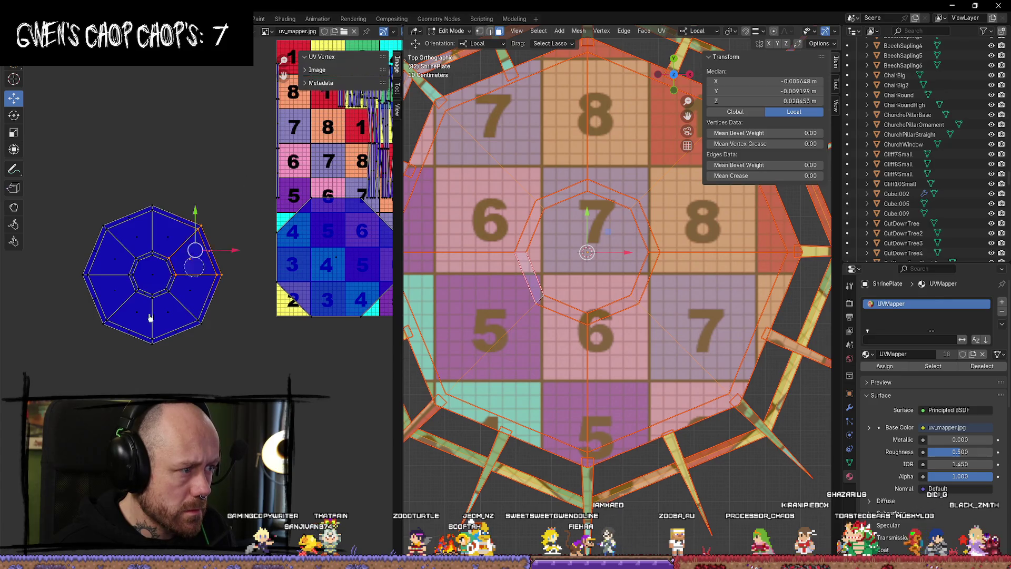
pyautogui.moveTo(150, 318); pyautogui.dragTo(199, 255)
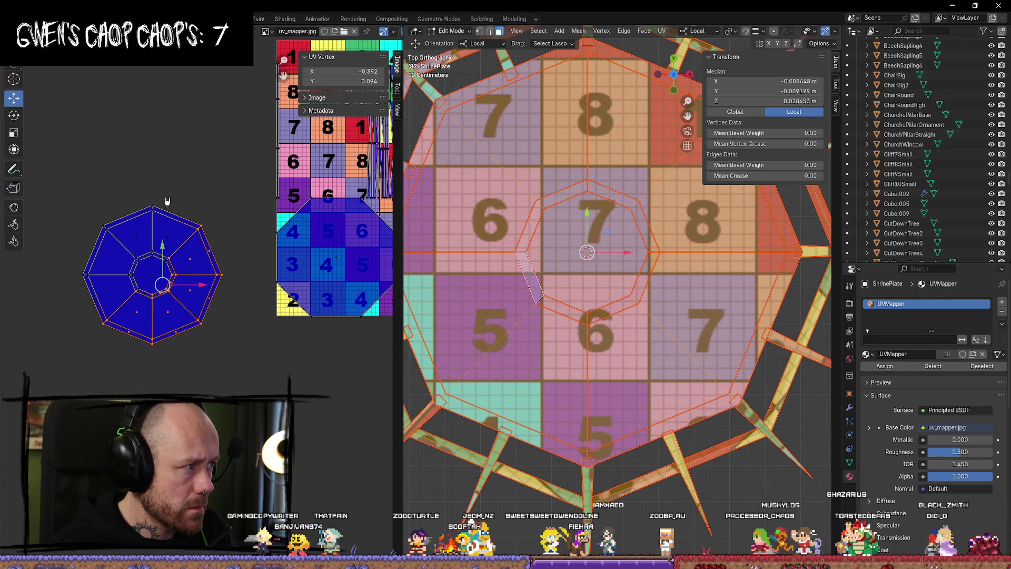
pyautogui.click(178, 132)
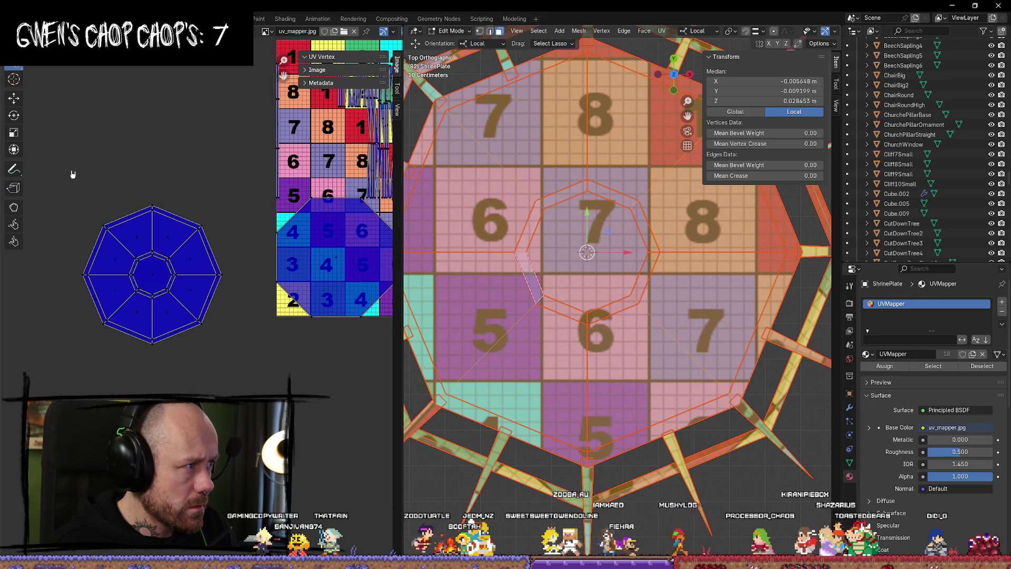
pyautogui.moveTo(72, 174)
pyautogui.mouseDown()
pyautogui.moveTo(264, 318)
pyautogui.moveTo(75, 345)
pyautogui.moveTo(58, 221)
pyautogui.mouseUp()
pyautogui.moveTo(215, 157)
pyautogui.mouseDown()
pyautogui.moveTo(70, 323)
pyautogui.moveTo(196, 158)
pyautogui.moveTo(213, 157)
pyautogui.mouseUp()
pyautogui.hotkey('shift', 'space')
pyautogui.press('g')
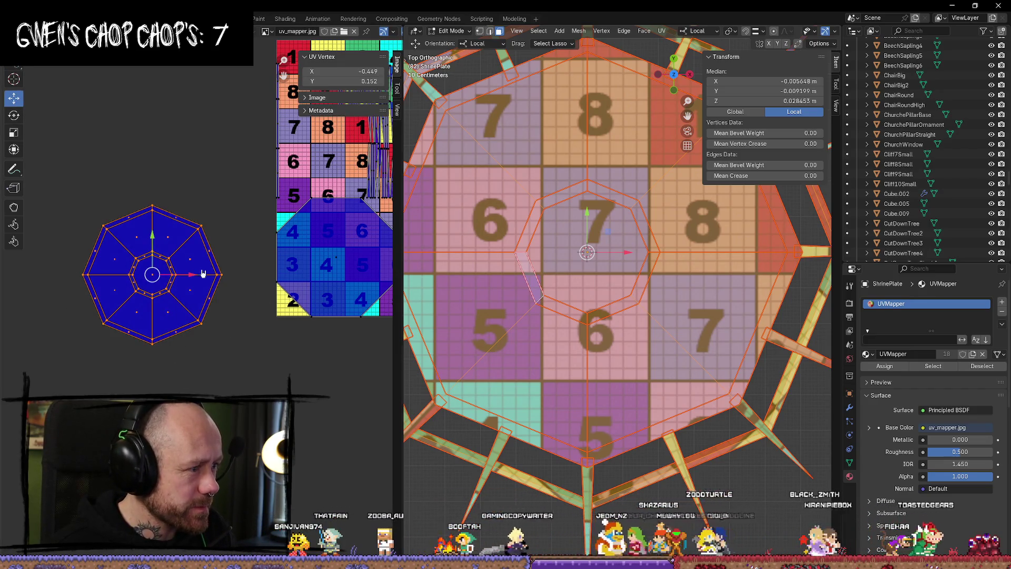
# Move the octagon island right onto the texture and shrink it.
pyautogui.moveTo(221, 274); pyautogui.dragTo(337, 273)
pyautogui.scroll(3, 291, 275)
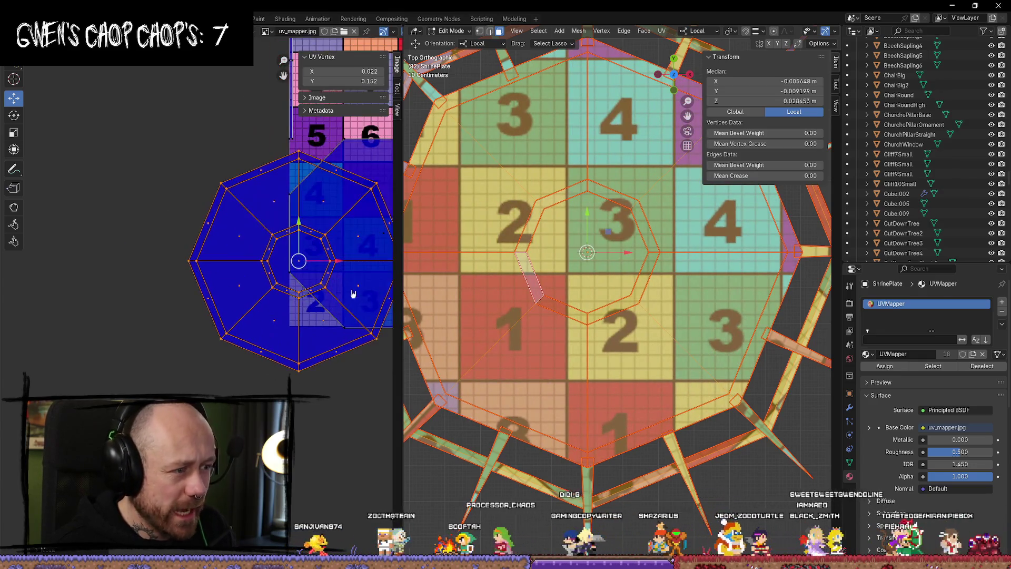
pyautogui.moveTo(147, 260); pyautogui.dragTo(137, 262, button='middle')
pyautogui.moveTo(98, 267); pyautogui.dragTo(184, 266)
pyautogui.press('s')
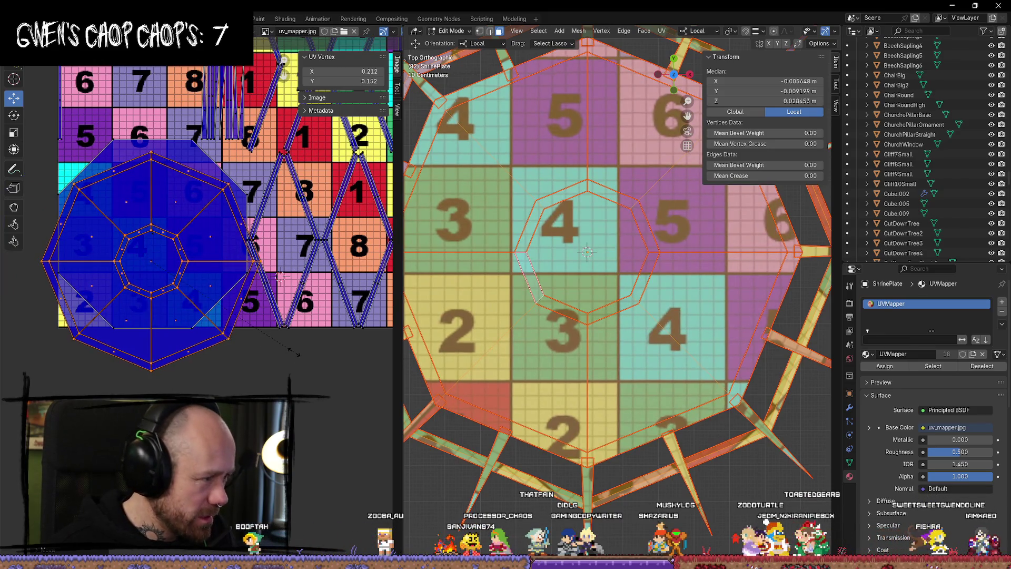
pyautogui.click(287, 354)
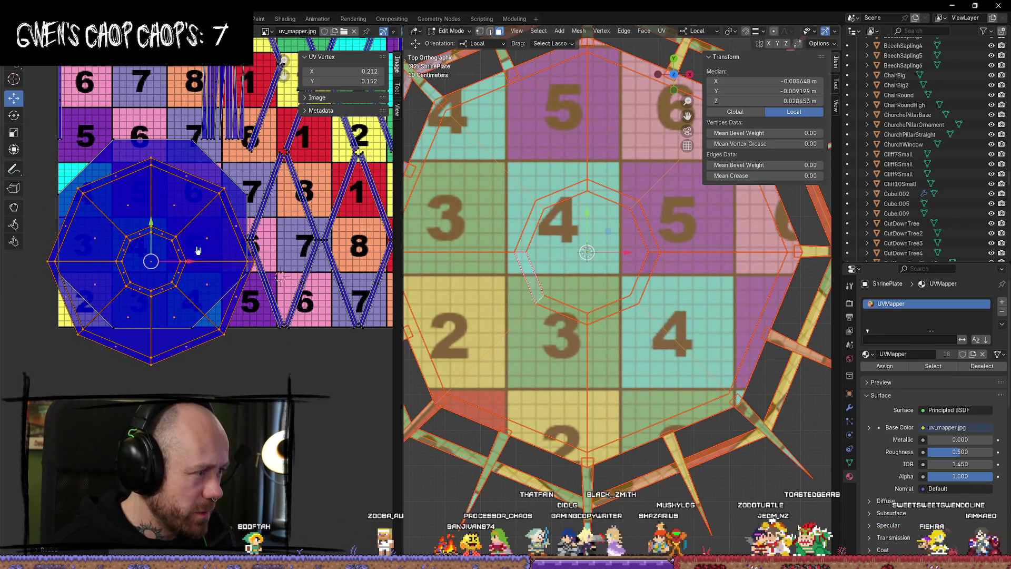
# Rotate the octagon island slightly and nudge it up over the checker's lower-left.
pyautogui.moveTo(151, 228); pyautogui.dragTo(151, 197)
pyautogui.press('r')
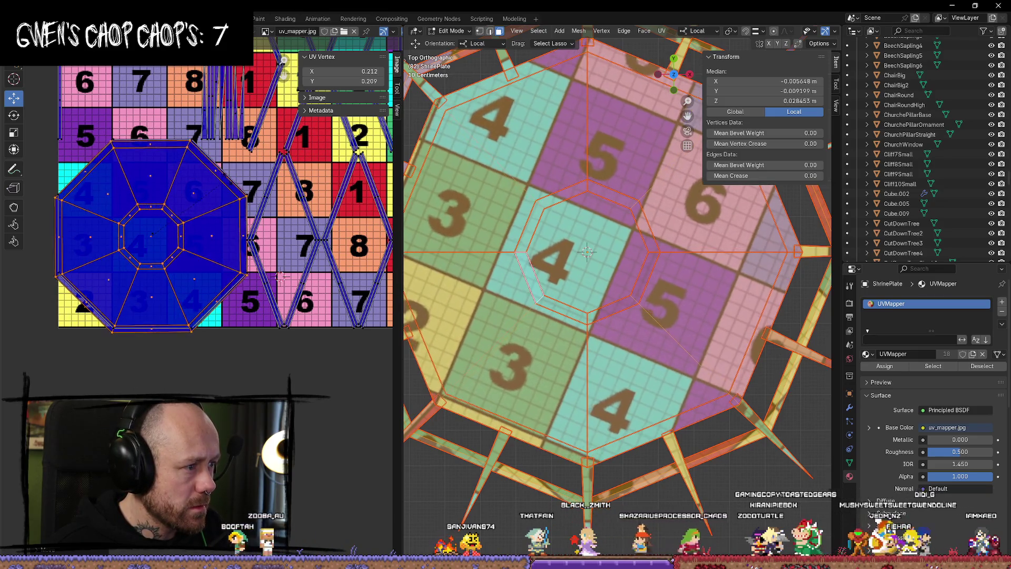
pyautogui.click(193, 199)
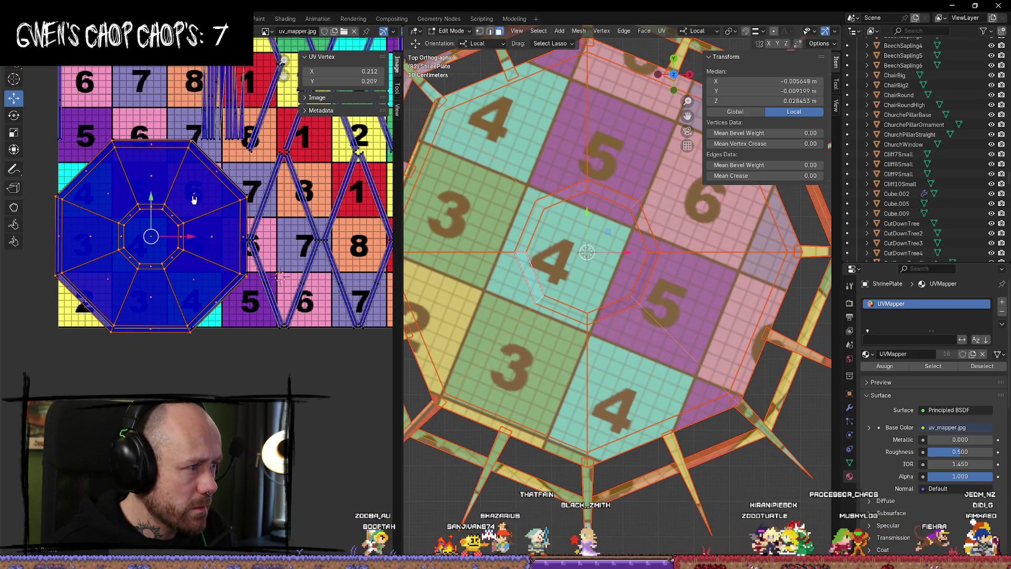
pyautogui.moveTo(151, 196); pyautogui.dragTo(159, 191)
pyautogui.moveTo(192, 233); pyautogui.dragTo(192, 229)
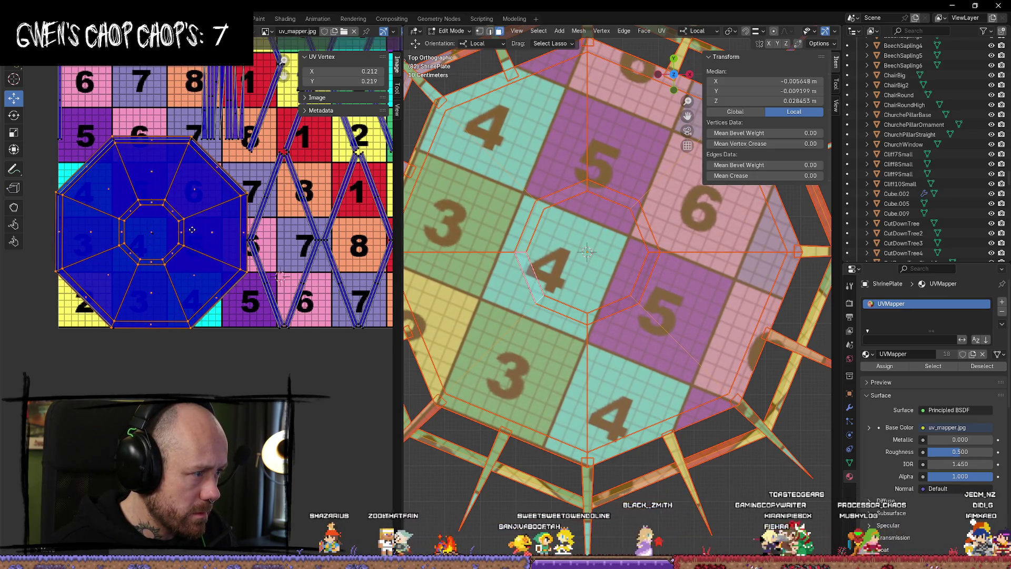
pyautogui.scroll(-5, 192, 230)
pyautogui.scroll(-5, 606, 252)
pyautogui.moveTo(606, 252)
pyautogui.mouseDown(button='middle')
pyautogui.moveTo(706, 247)
pyautogui.moveTo(521, 313)
pyautogui.moveTo(557, 304)
pyautogui.mouseUp(button='middle')
pyautogui.scroll(4, 557, 303)
pyautogui.scroll(7, 201, 303)
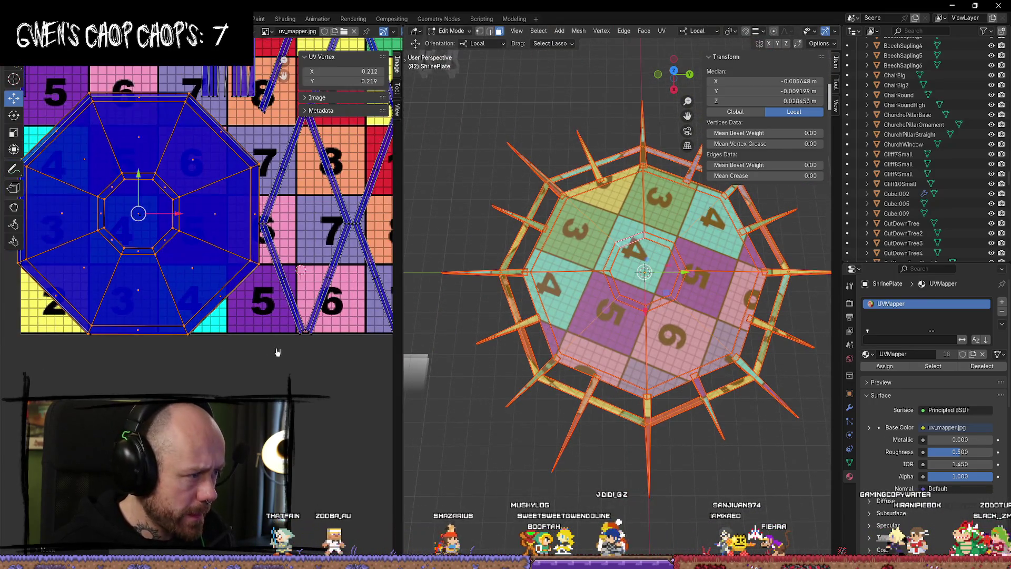
# Rotate the octagon island upright and shift it up so tiles 3–7 sit straight.
pyautogui.scroll(-5, 240, 306)
pyautogui.scroll(4, 198, 299)
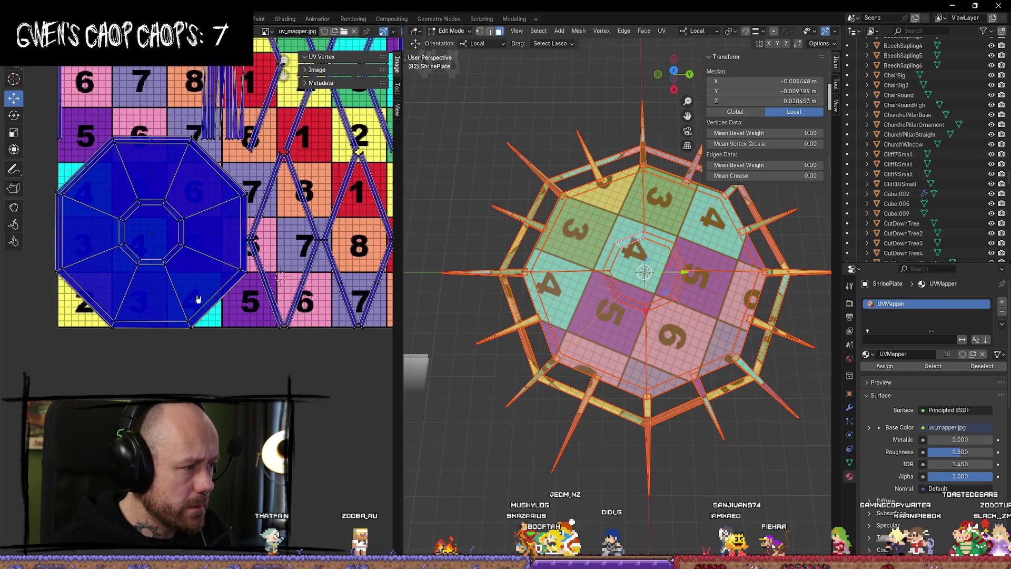
pyautogui.click(196, 271)
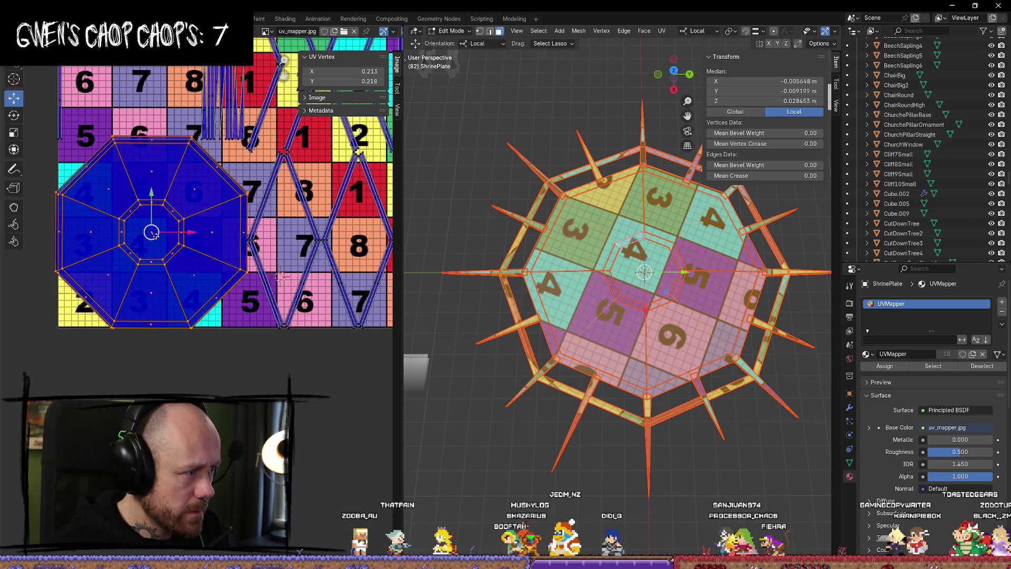
pyautogui.press('r')
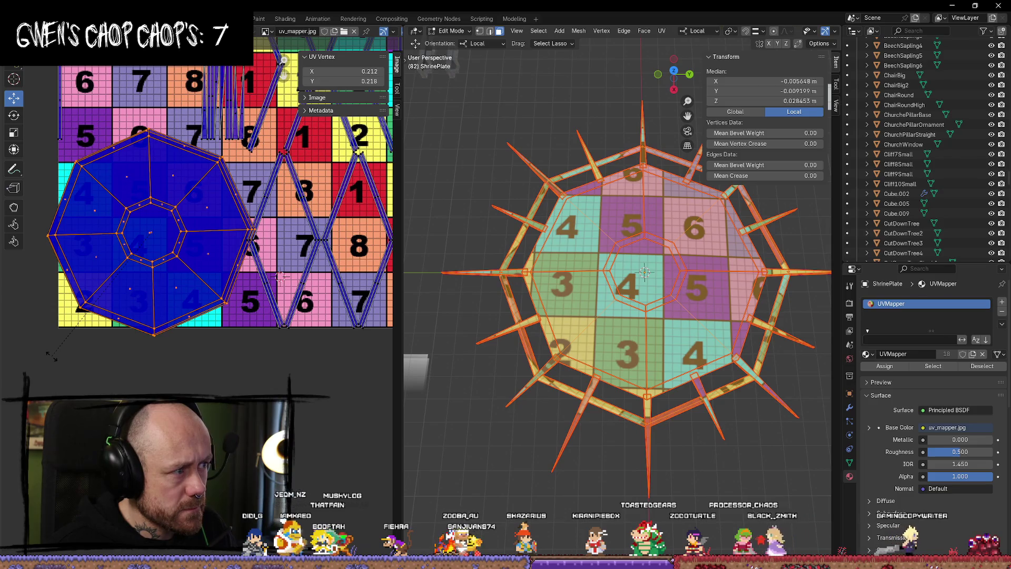
pyautogui.click(50, 356)
pyautogui.press('g')
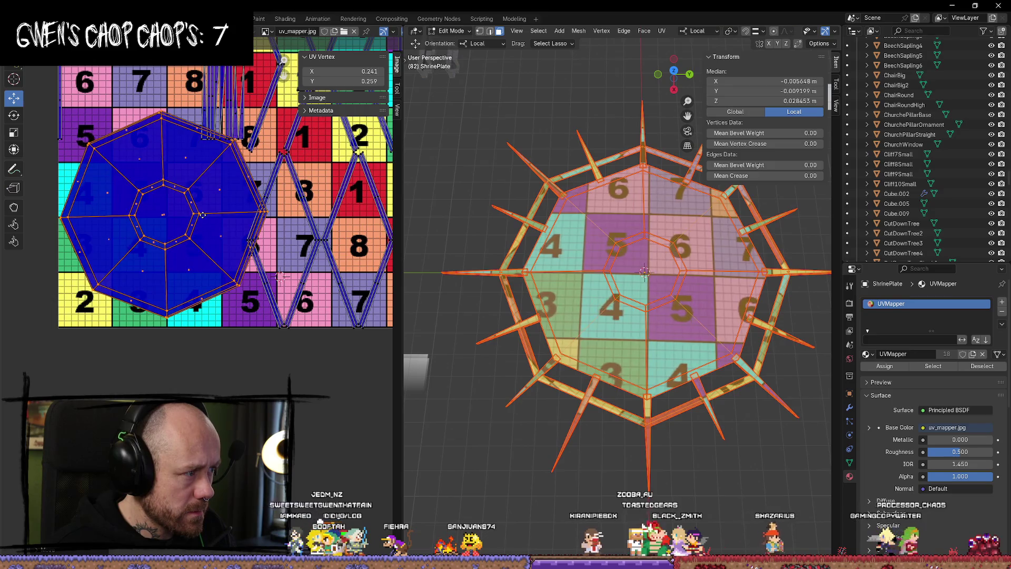
pyautogui.click(203, 215)
pyautogui.scroll(5, 234, 326)
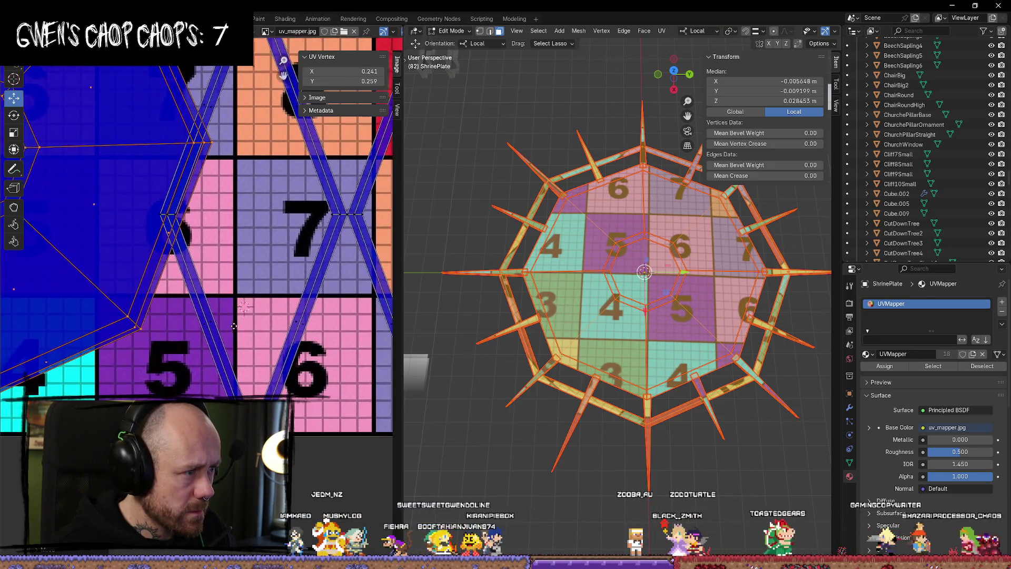
# Select one strip island's vertices and move the strip right and slightly up.
pyautogui.click(191, 219)
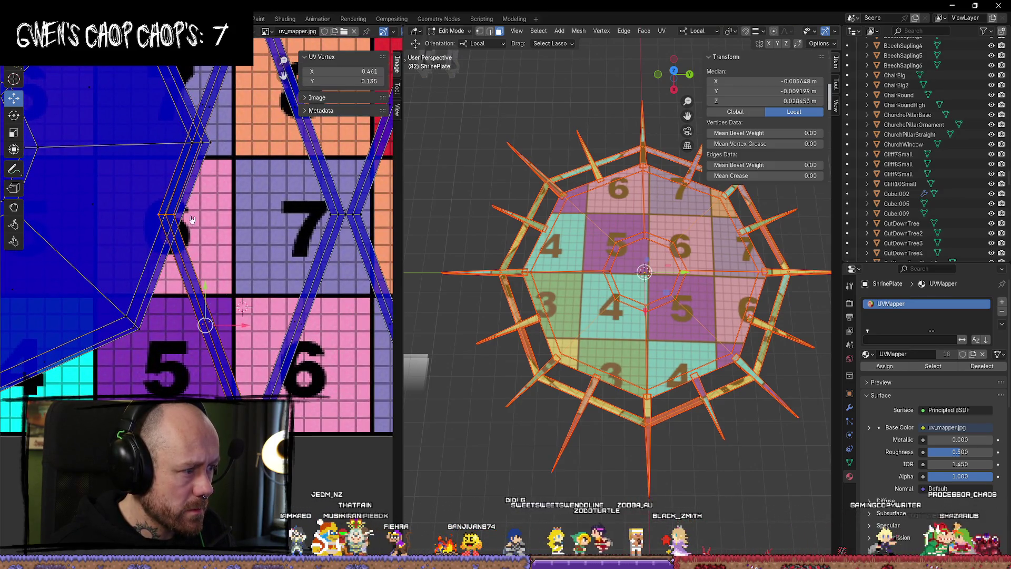
pyautogui.moveTo(225, 130); pyautogui.dragTo(200, 94)
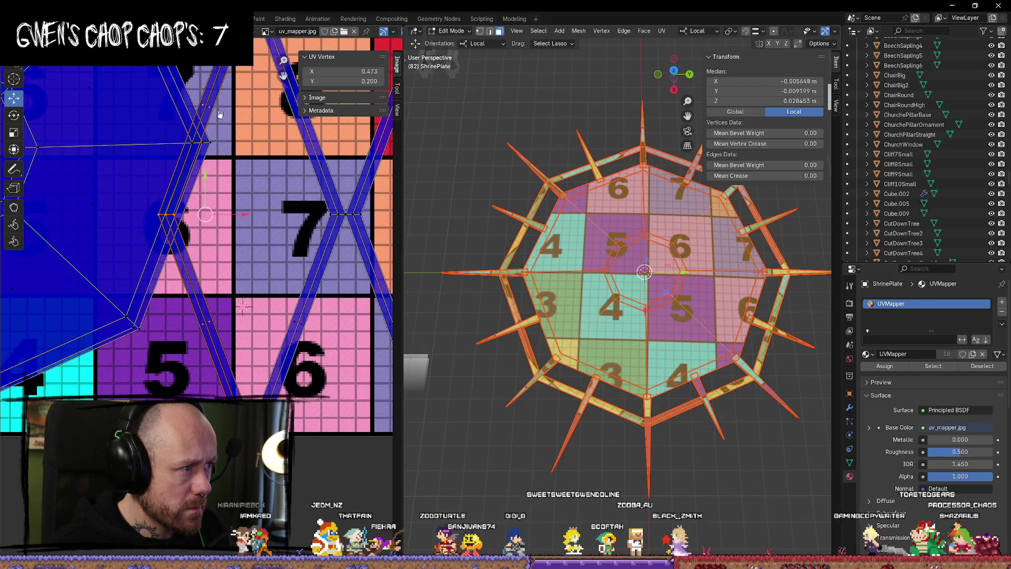
pyautogui.scroll(-3, 243, 208)
pyautogui.press('g')
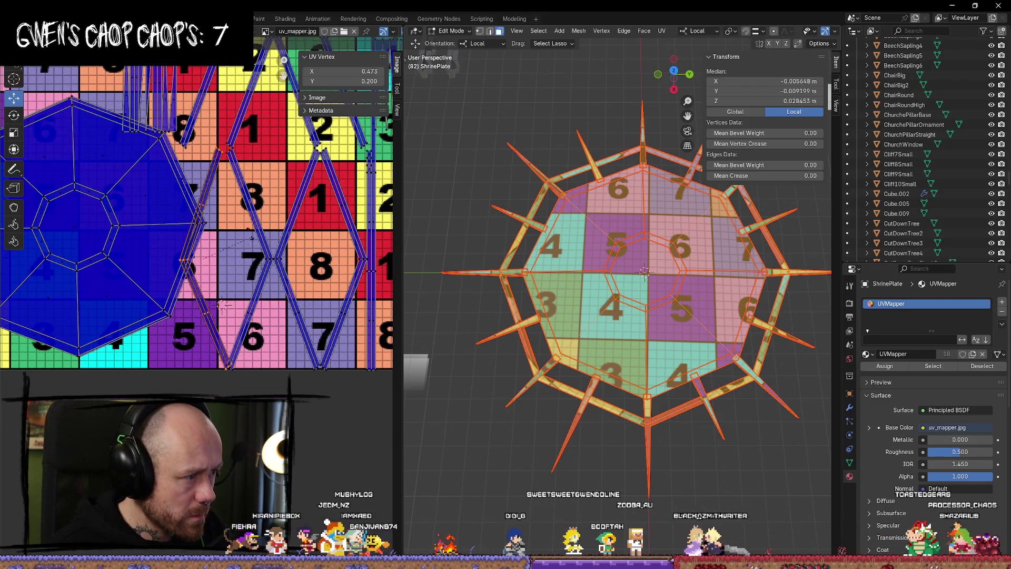
pyautogui.click(151, 290)
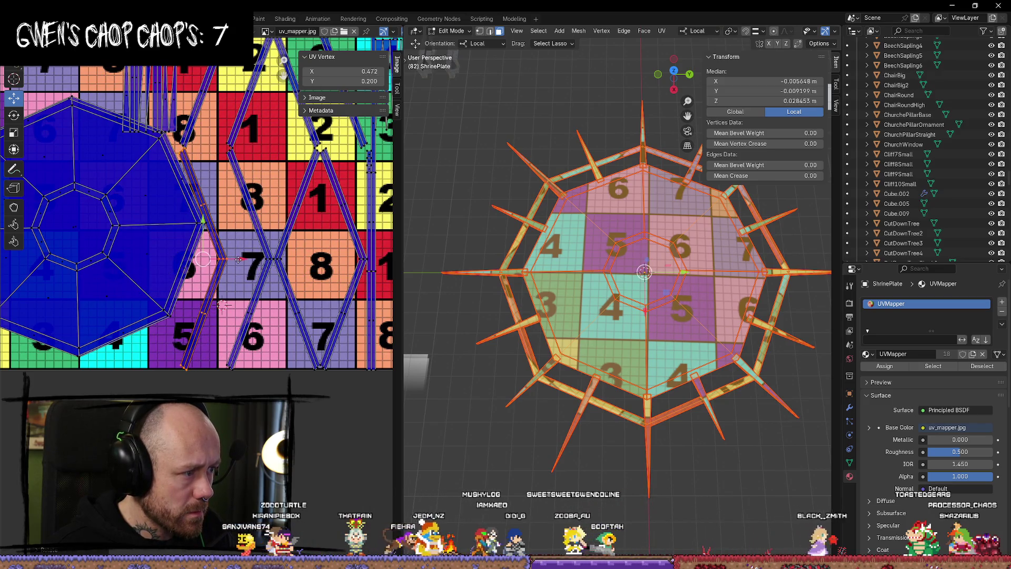
pyautogui.click(270, 261)
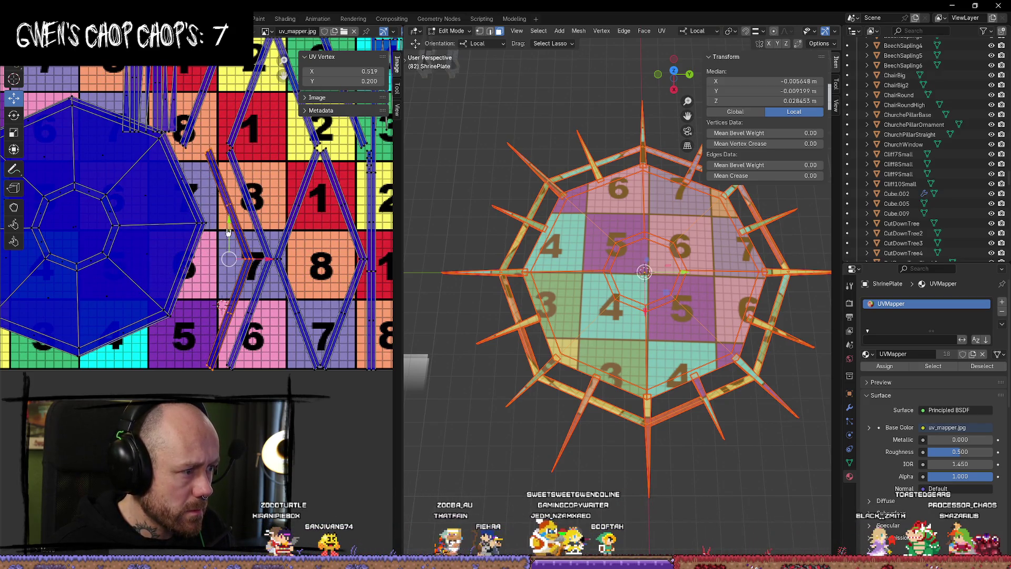
pyautogui.moveTo(228, 231); pyautogui.dragTo(228, 218)
pyautogui.scroll(-3, 285, 185)
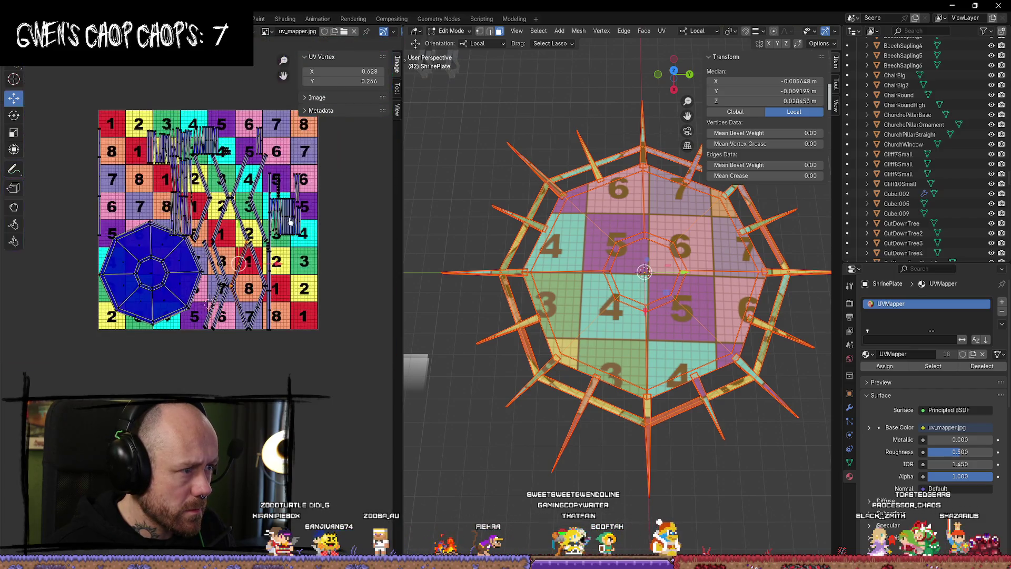
pyautogui.scroll(4, 230, 238)
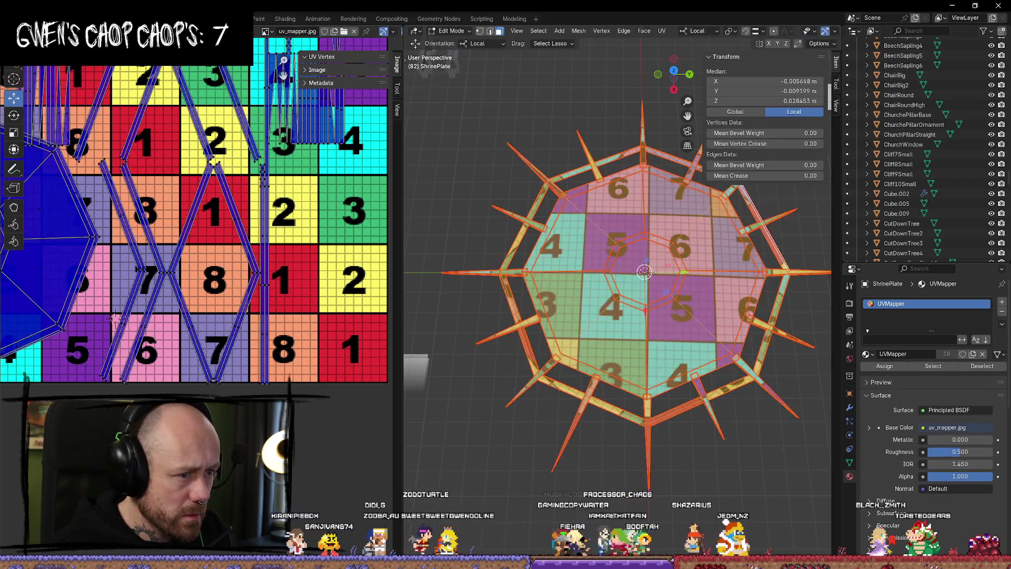
pyautogui.scroll(-5, 163, 358)
pyautogui.scroll(6, 162, 358)
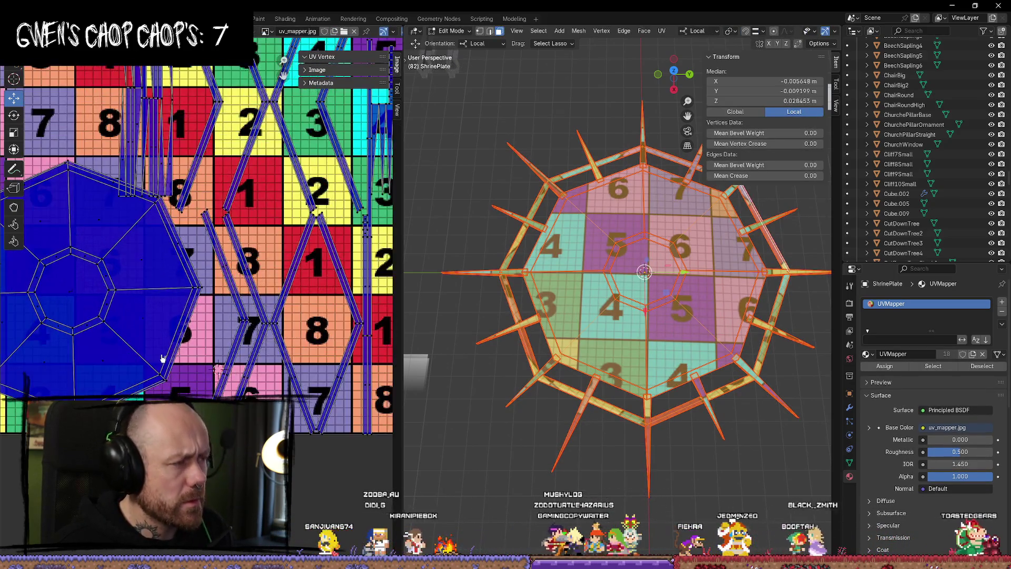
# Clear the selection and pick the five outer ring strips with L.
pyautogui.moveTo(163, 358)
pyautogui.mouseDown(button='middle')
pyautogui.moveTo(248, 342)
pyautogui.moveTo(266, 358)
pyautogui.mouseUp(button='middle')
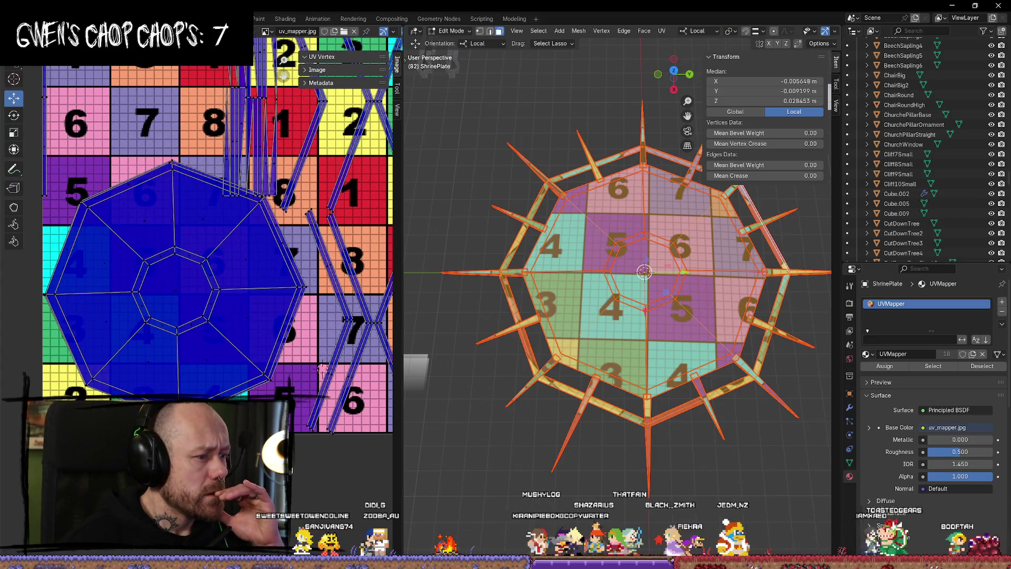
pyautogui.scroll(-4, 322, 367)
pyautogui.hotkey('alt', 'a')
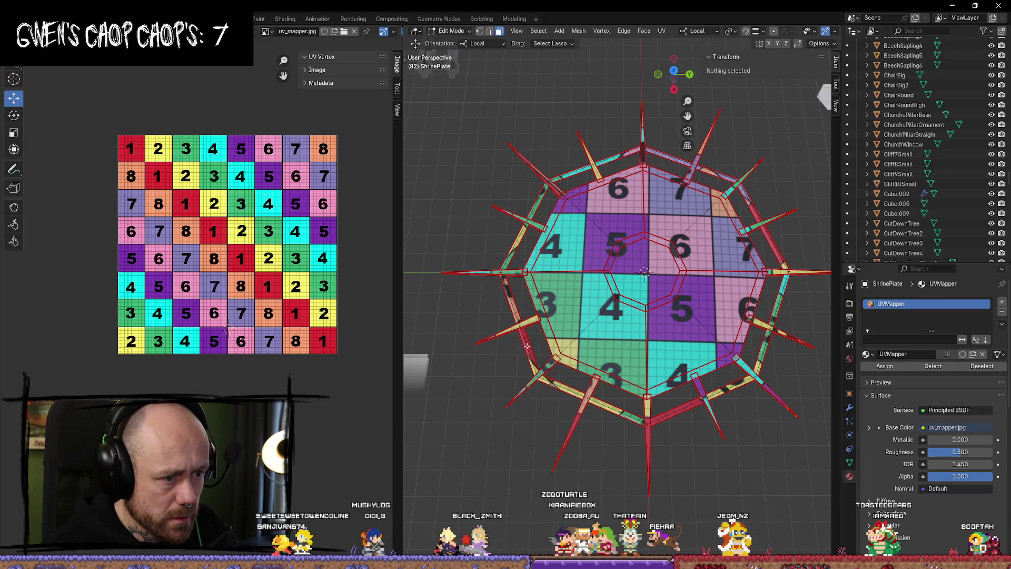
pyautogui.press('l')
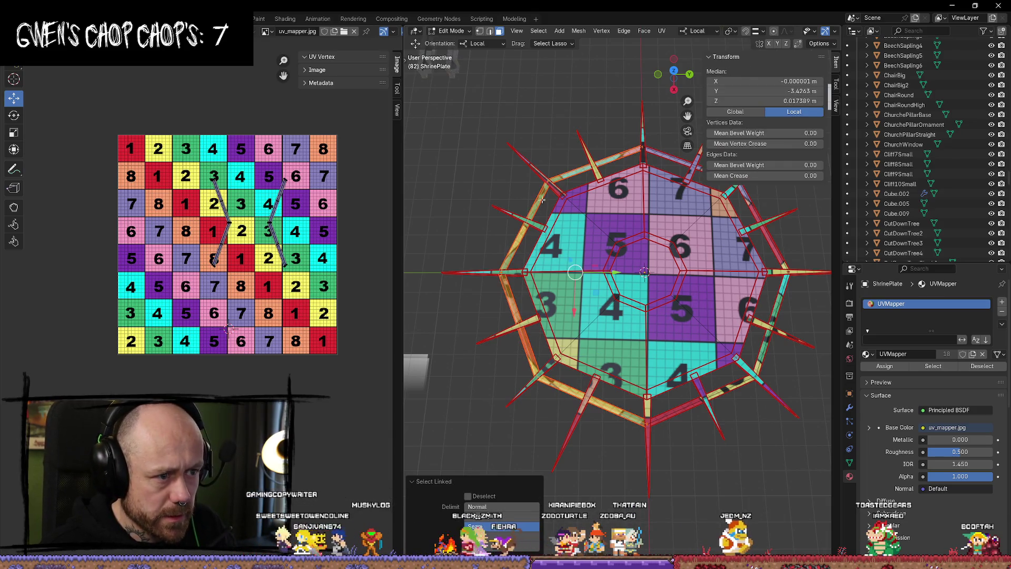
pyautogui.press('l')
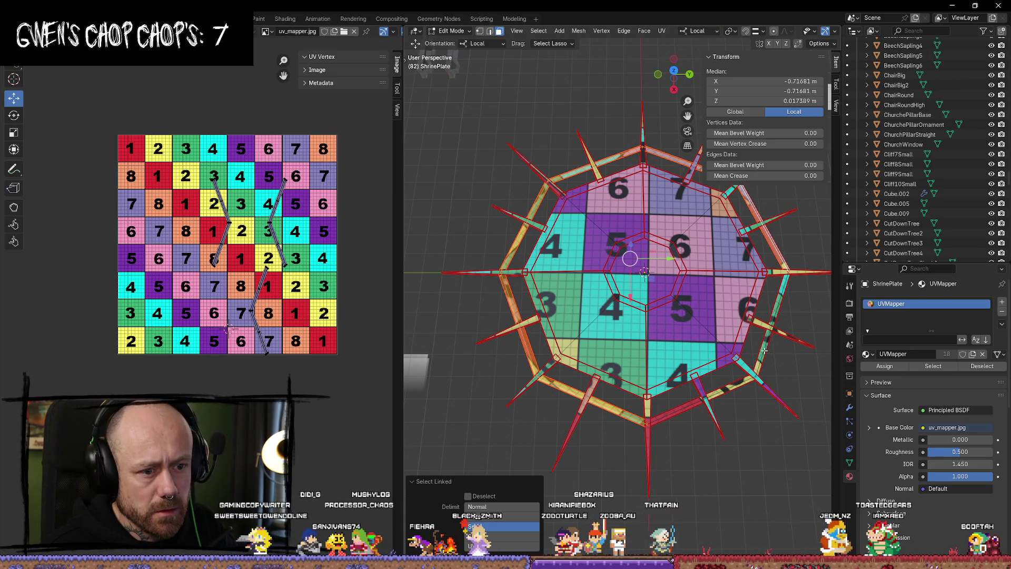
pyautogui.press('l')
pyautogui.moveTo(716, 469); pyautogui.dragTo(510, 318, button='middle')
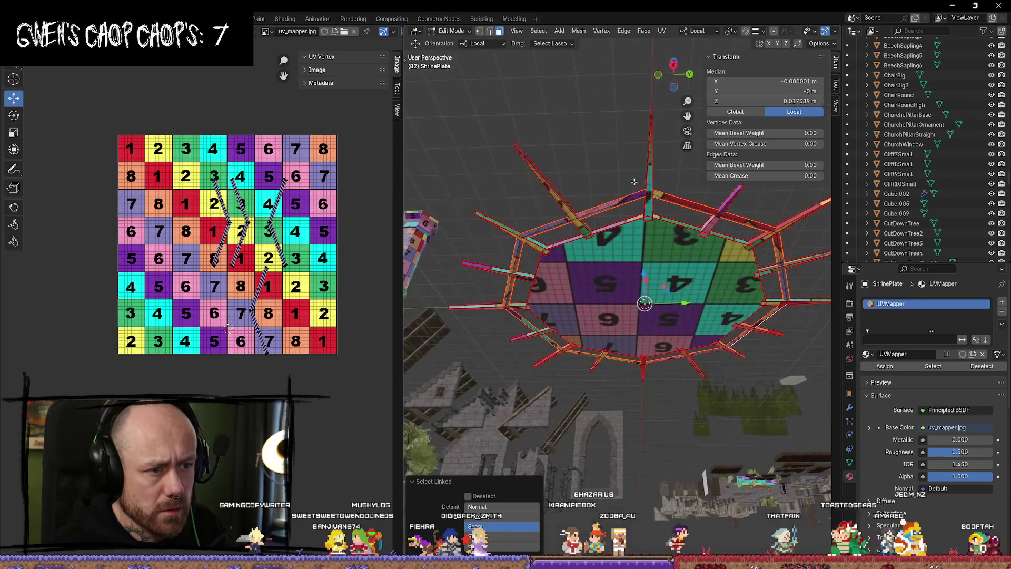
pyautogui.press('l')
pyautogui.press('l')
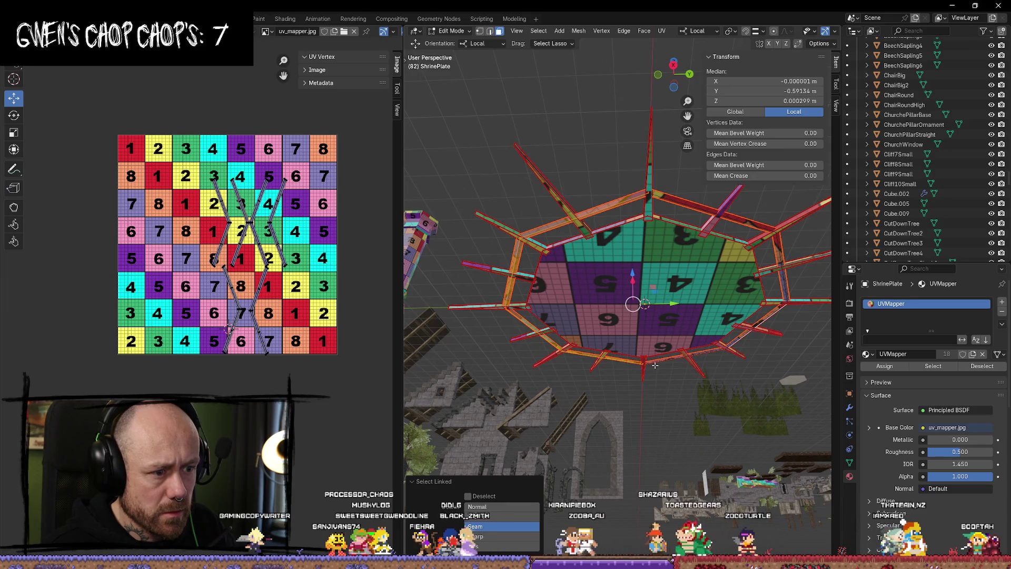
pyautogui.press('l')
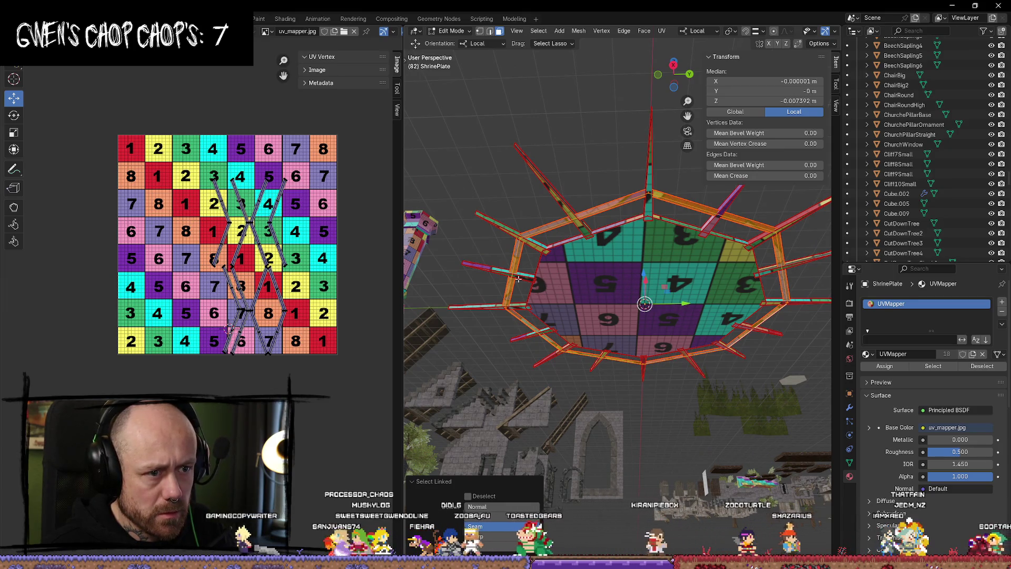
pyautogui.scroll(2, 322, 285)
pyautogui.moveTo(323, 284); pyautogui.dragTo(255, 293, button='middle')
pyautogui.scroll(1, 255, 292)
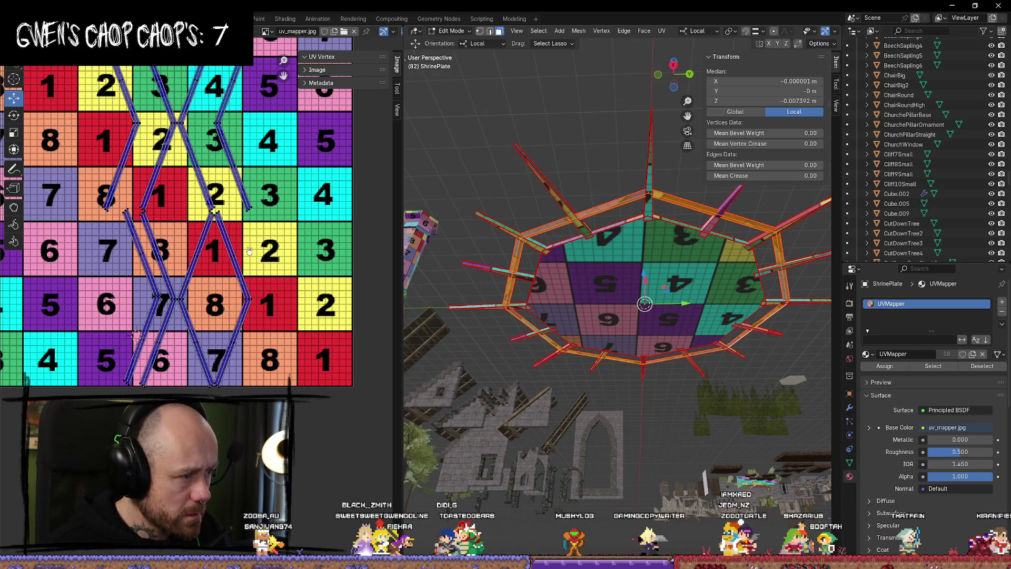
# Move two strip islands one checker cell to the right each.
pyautogui.press('l')
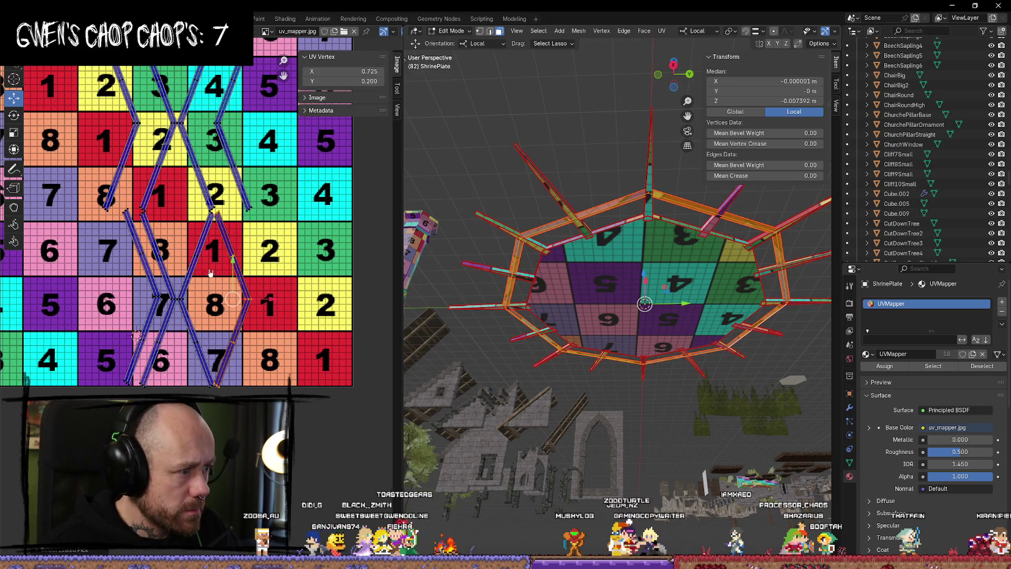
pyautogui.press('l')
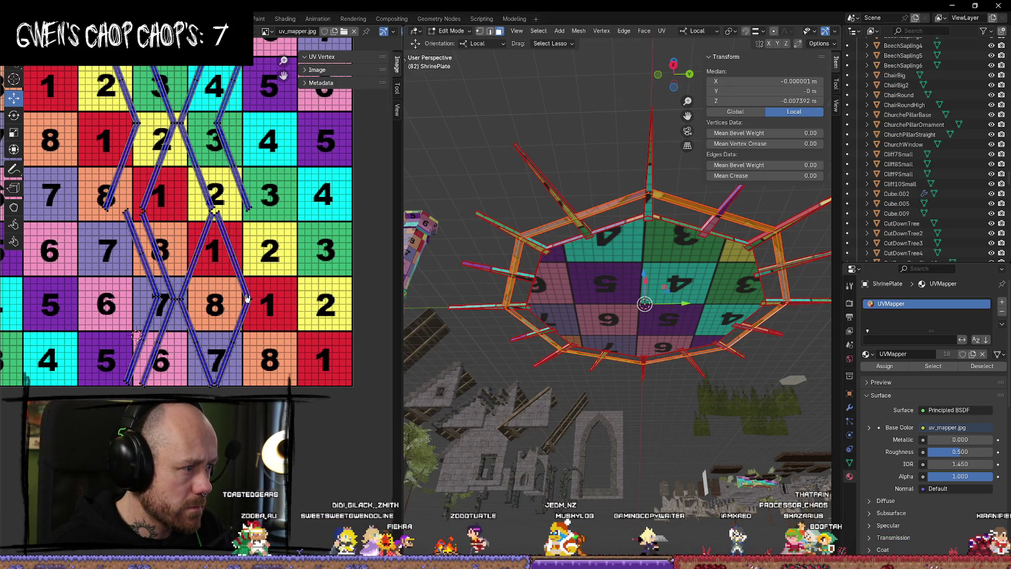
pyautogui.press('g')
pyautogui.click(221, 308)
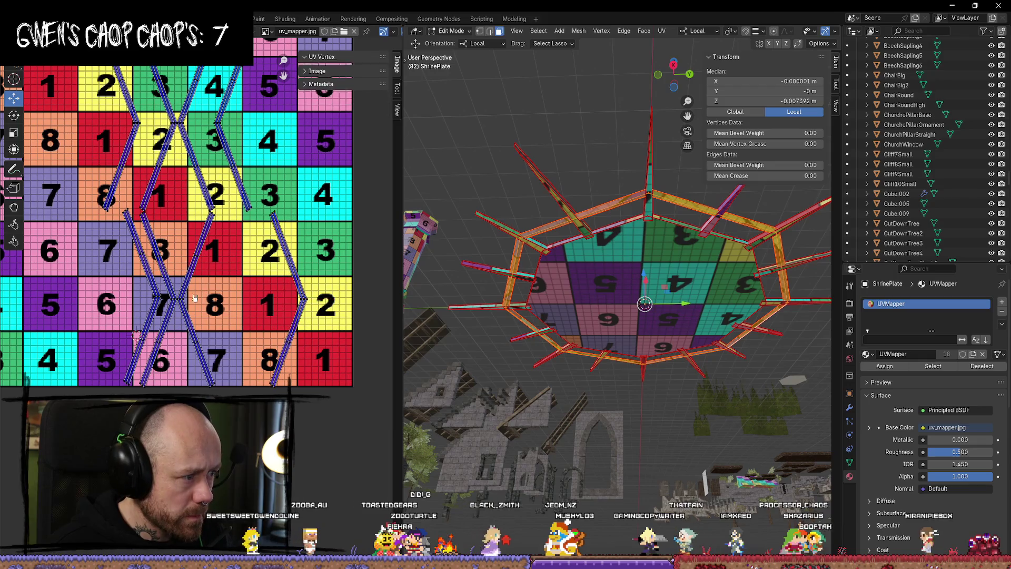
pyautogui.hotkey('alt', 'a')
pyautogui.press('l')
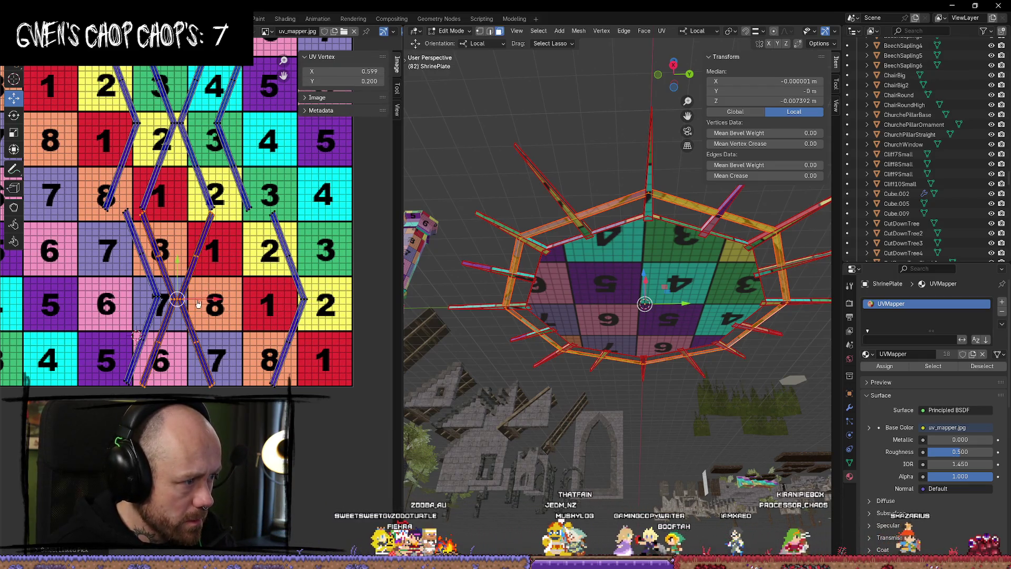
pyautogui.press('g')
pyautogui.click(239, 289)
pyautogui.hotkey('alt', 'a')
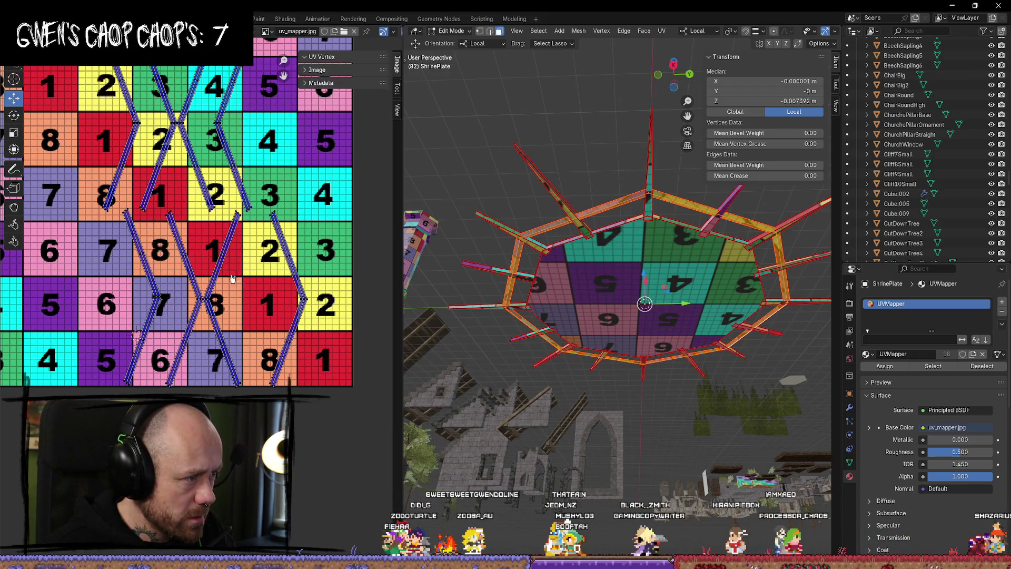
# Select the lower strip islands and shift one slightly into place.
pyautogui.moveTo(232, 279); pyautogui.dragTo(249, 347, button='middle')
pyautogui.press('l')
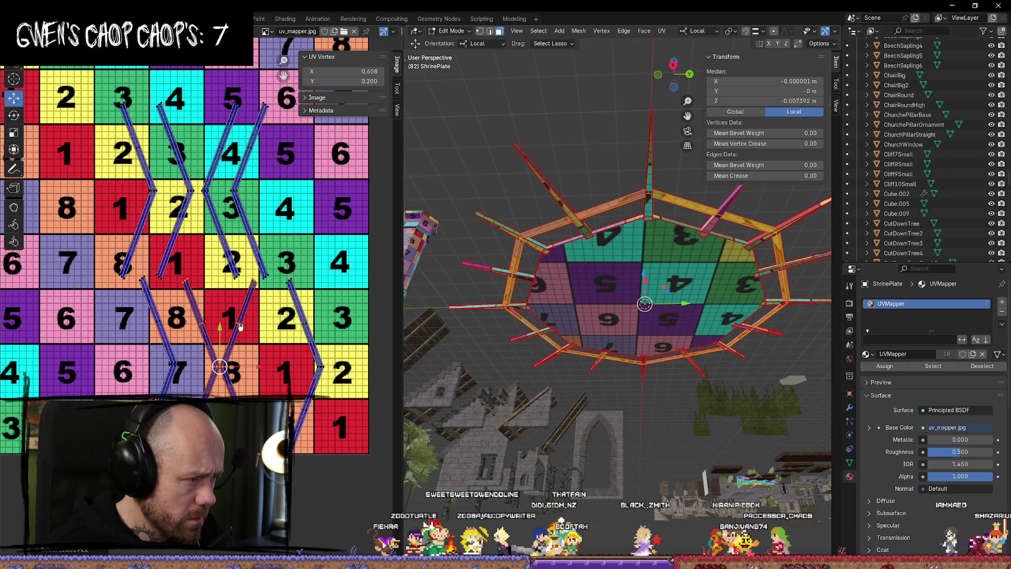
pyautogui.hotkey('alt', 'a')
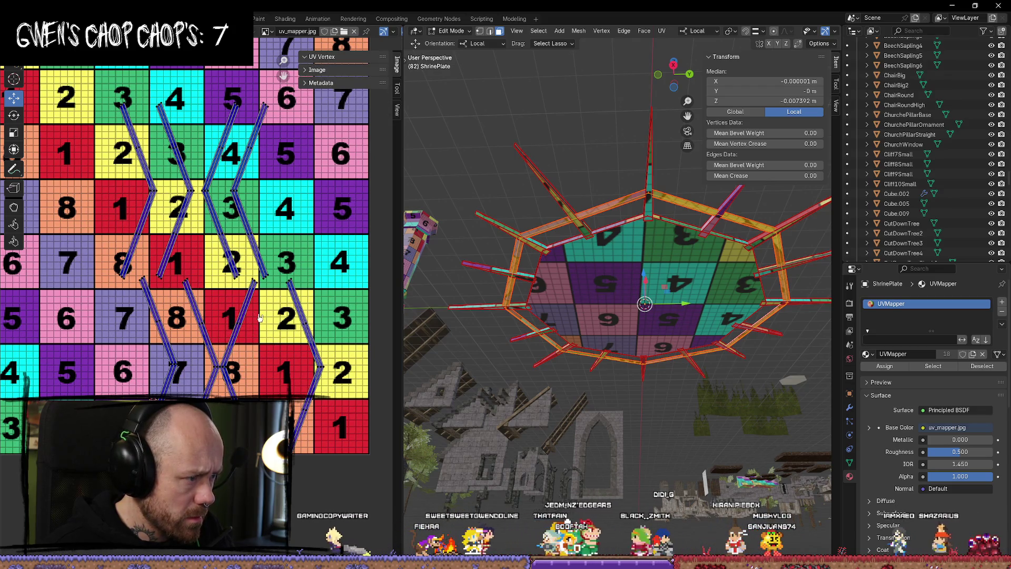
pyautogui.press('l')
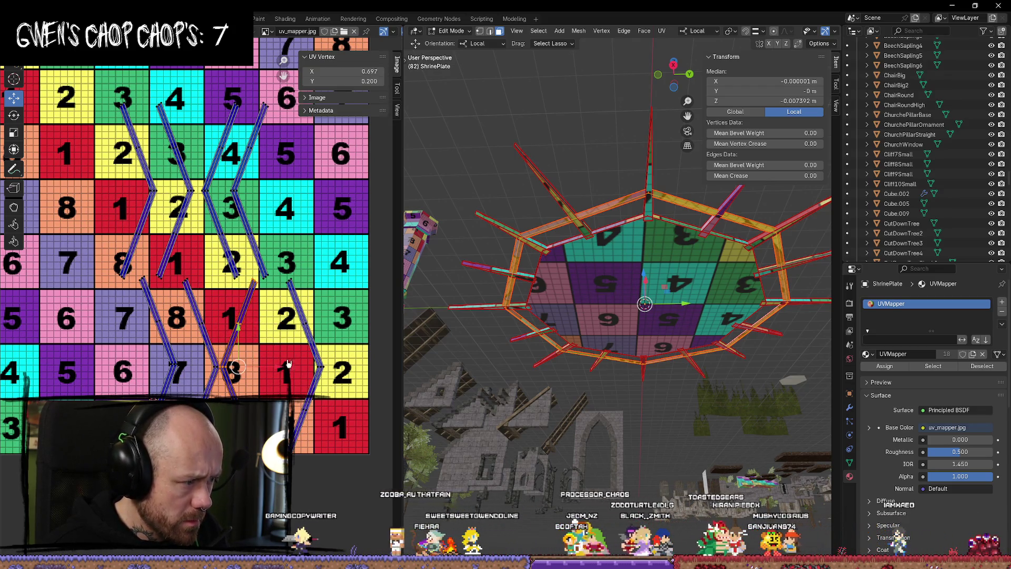
pyautogui.click(286, 366)
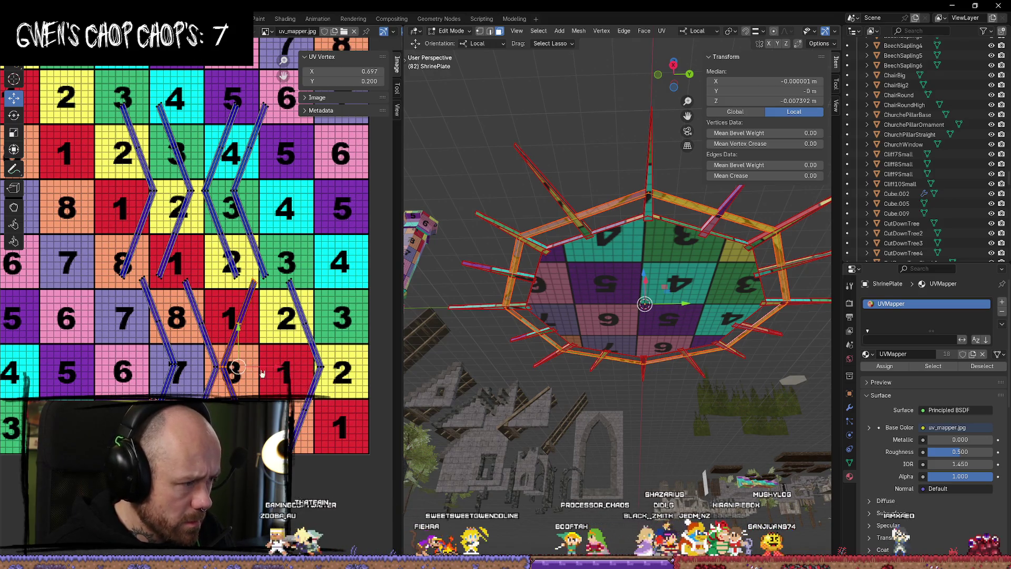
pyautogui.scroll(5, 262, 373)
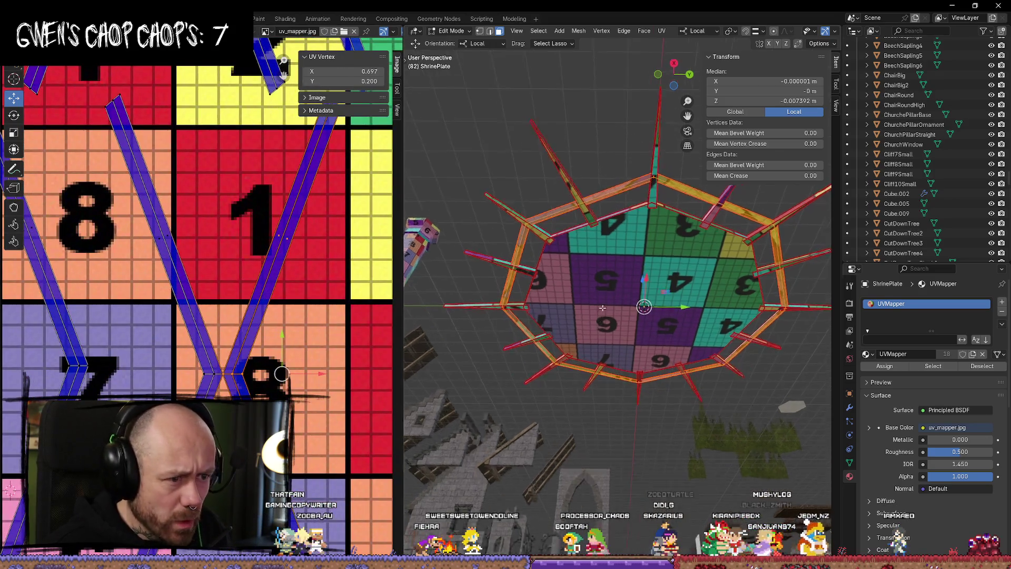
pyautogui.moveTo(601, 307)
pyautogui.mouseDown(button='middle')
pyautogui.moveTo(655, 362)
pyautogui.moveTo(600, 253)
pyautogui.mouseUp(button='middle')
# Switch the viewport to wireframe display and clear the mesh selection.
pyautogui.scroll(-3, 235, 285)
pyautogui.scroll(1, 235, 285)
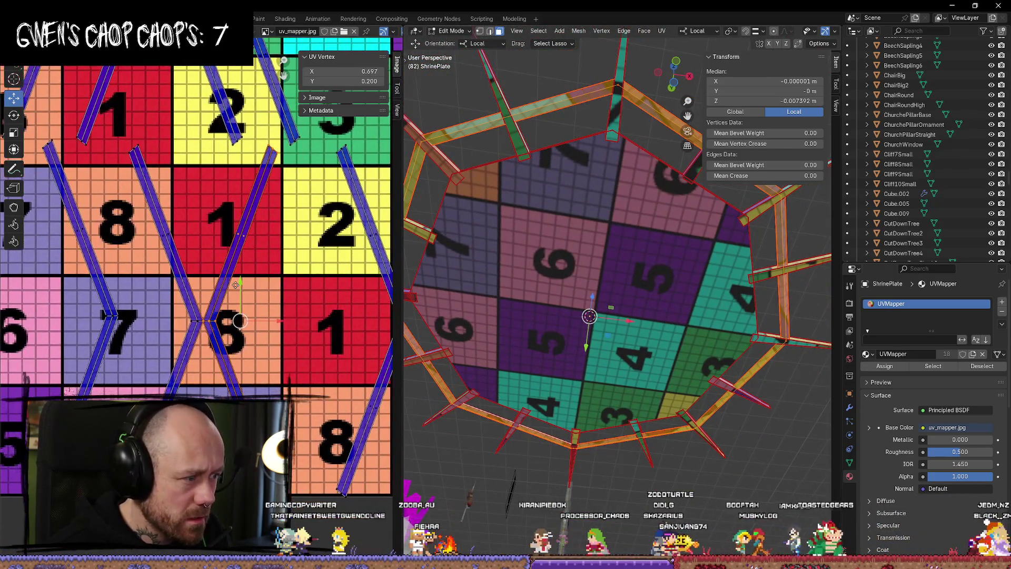
pyautogui.scroll(-2, 235, 285)
pyautogui.scroll(4, 605, 368)
pyautogui.scroll(-4, 635, 445)
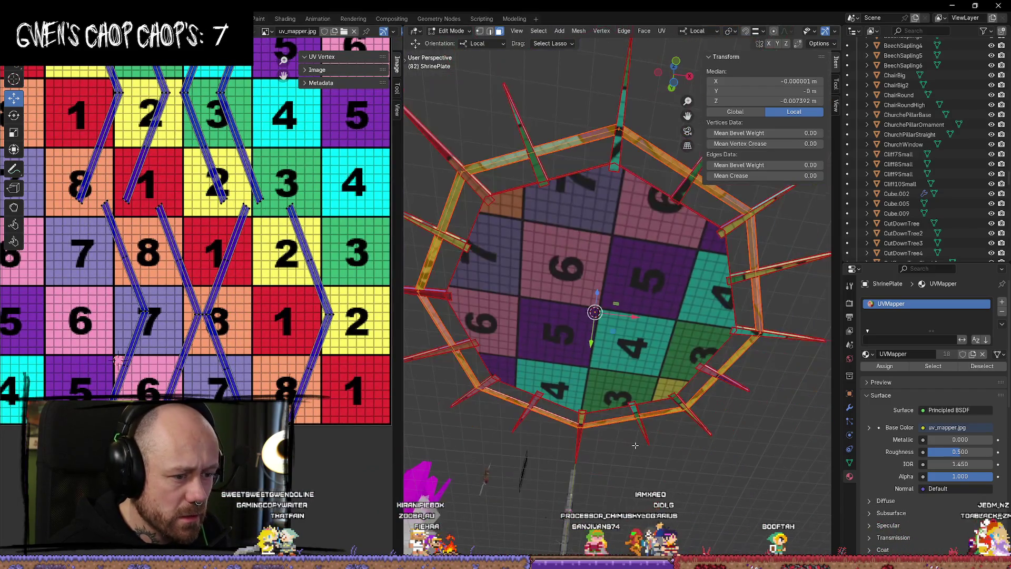
pyautogui.moveTo(634, 445); pyautogui.dragTo(662, 346, button='middle')
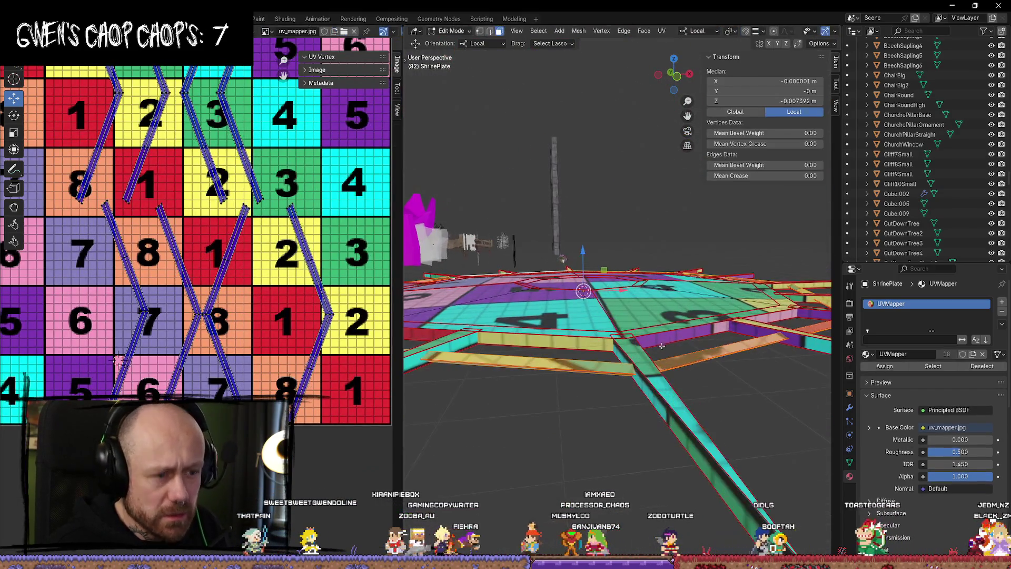
pyautogui.hotkey('shift', 'z')
pyautogui.moveTo(680, 416)
pyautogui.mouseDown(button='middle')
pyautogui.moveTo(716, 403)
pyautogui.moveTo(705, 384)
pyautogui.mouseUp(button='middle')
pyautogui.click(731, 426)
# Orbit and pan around the wireframe spiked ring back to a top-down view.
pyautogui.scroll(-2, 731, 425)
pyautogui.scroll(5, 766, 251)
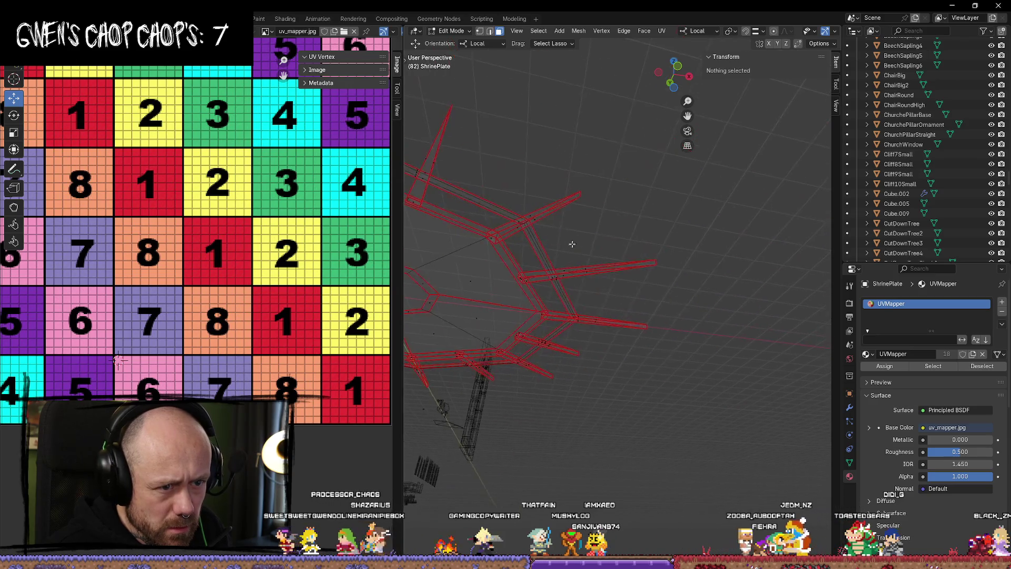
pyautogui.moveTo(571, 244)
pyautogui.mouseDown(button='middle')
pyautogui.moveTo(591, 216)
pyautogui.moveTo(510, 202)
pyautogui.moveTo(696, 361)
pyautogui.mouseUp(button='middle')
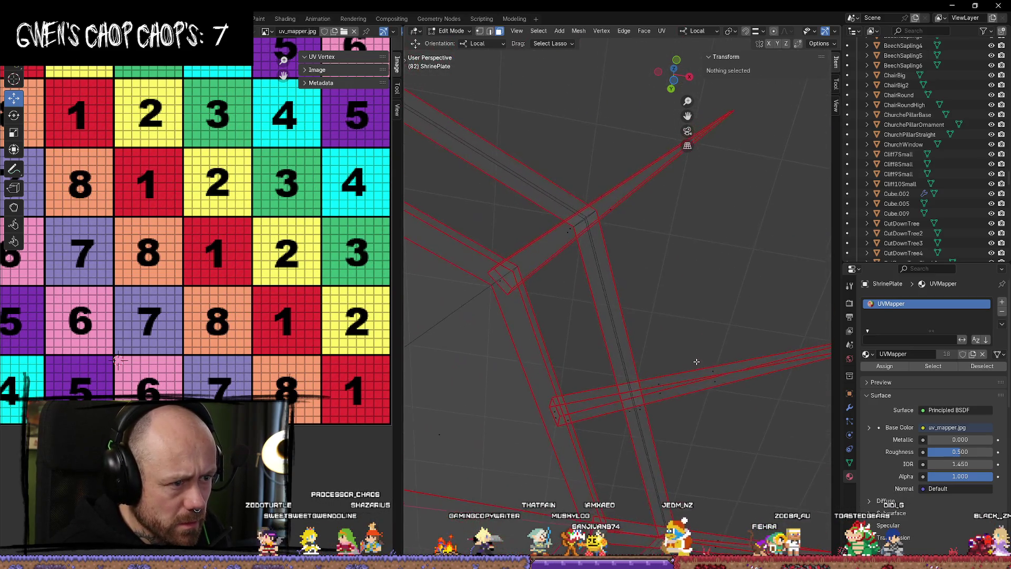
pyautogui.moveTo(669, 417)
pyautogui.keyDown('shift'); pyautogui.mouseDown(button='middle')
pyautogui.moveTo(616, 282)
pyautogui.moveTo(566, 409)
pyautogui.moveTo(693, 223)
pyautogui.moveTo(606, 366)
pyautogui.moveTo(547, 295)
pyautogui.mouseUp(button='middle'); pyautogui.keyUp('shift')
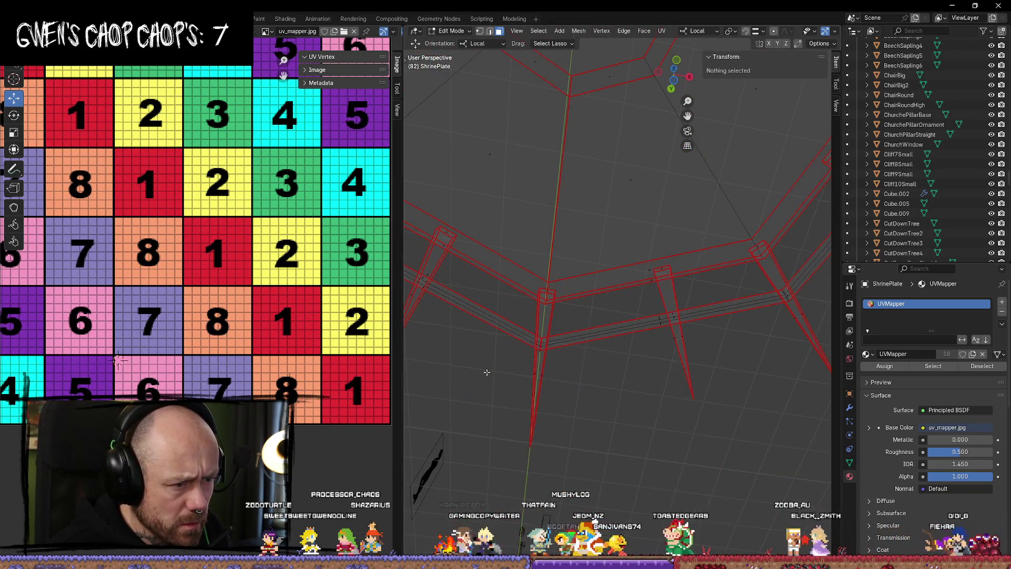
pyautogui.moveTo(486, 372)
pyautogui.mouseDown(button='middle')
pyautogui.moveTo(575, 368)
pyautogui.moveTo(605, 316)
pyautogui.moveTo(582, 194)
pyautogui.moveTo(617, 438)
pyautogui.moveTo(568, 253)
pyautogui.moveTo(542, 242)
pyautogui.moveTo(622, 295)
pyautogui.moveTo(678, 460)
pyautogui.moveTo(574, 349)
pyautogui.mouseUp(button='middle')
pyautogui.moveTo(623, 313)
pyautogui.mouseDown(button='middle')
pyautogui.moveTo(759, 343)
pyautogui.moveTo(716, 353)
pyautogui.moveTo(652, 343)
pyautogui.mouseUp(button='middle')
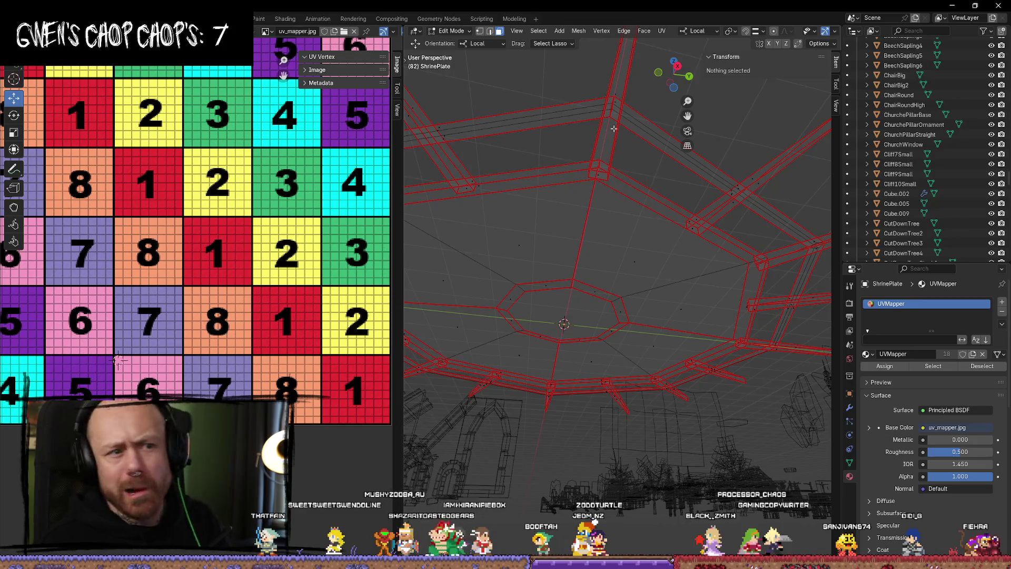
pyautogui.scroll(-2, 356, 309)
pyautogui.scroll(-4, 629, 258)
pyautogui.moveTo(627, 295); pyautogui.dragTo(590, 403, button='middle')
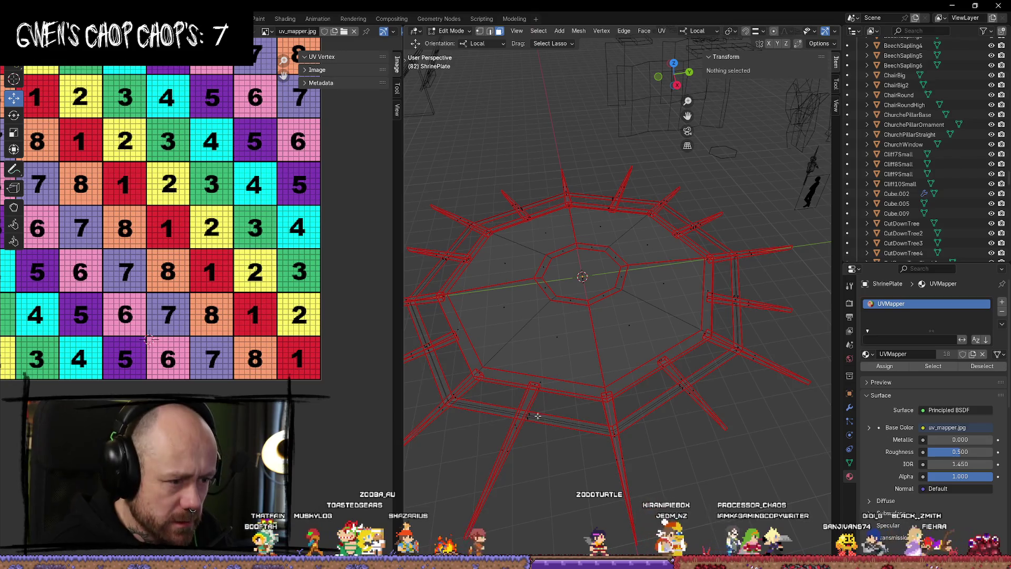
# Select two seam-bounded ring strips with L, then toggle out of and back into Edit Mode.
pyautogui.press('l')
pyautogui.press('l')
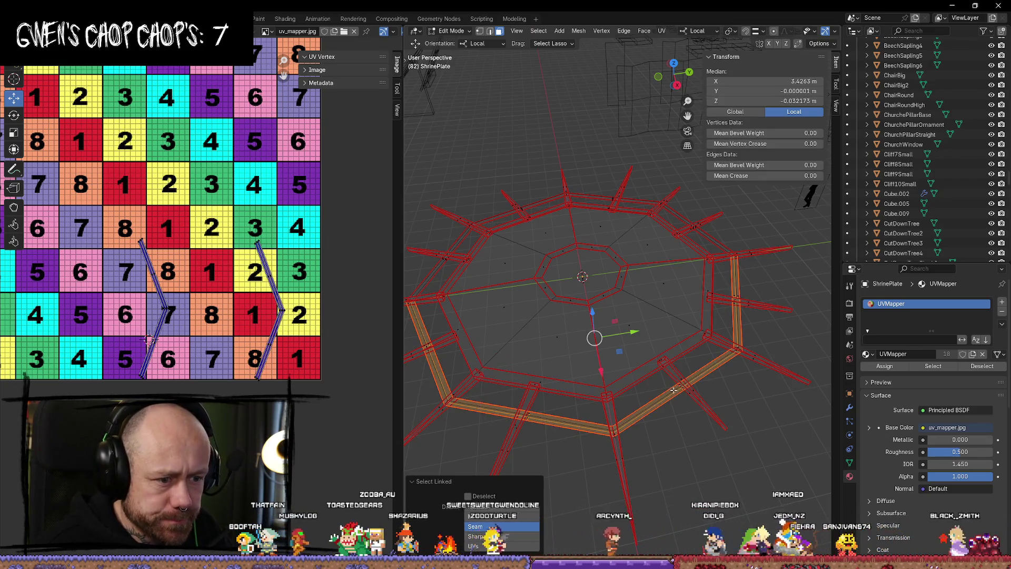
pyautogui.press('l')
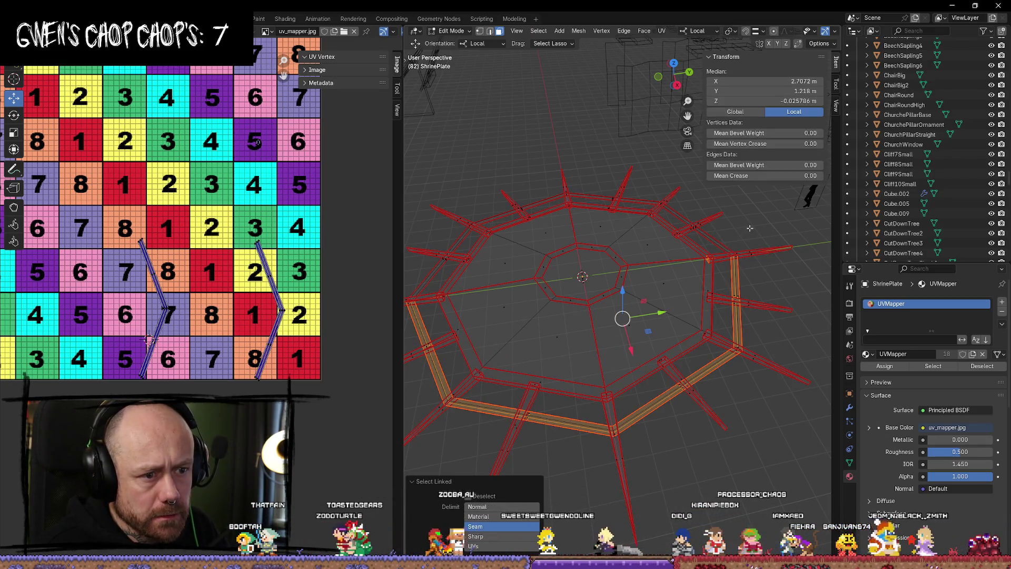
pyautogui.click(750, 228)
pyautogui.press('Tab')
pyautogui.scroll(3, 605, 388)
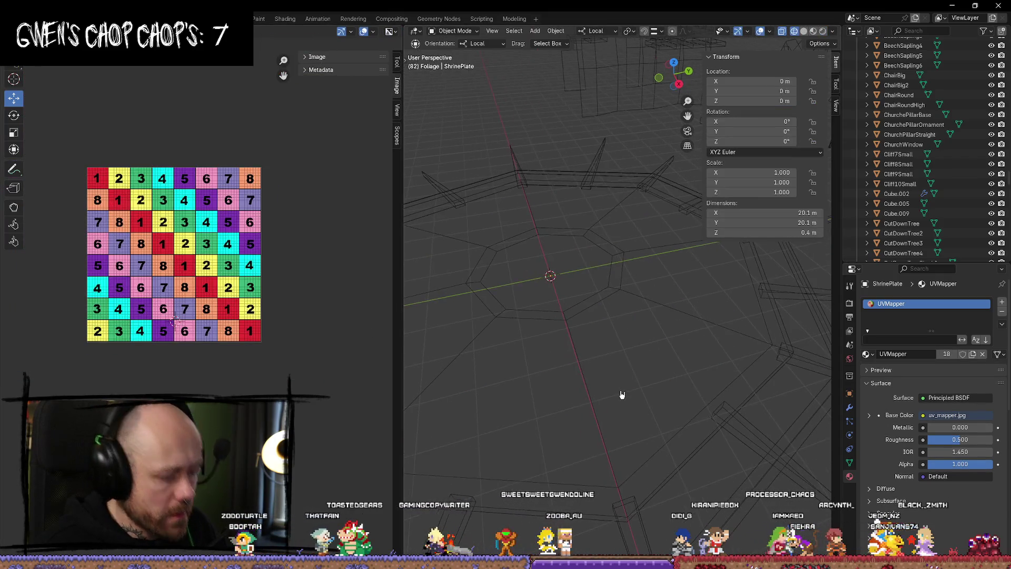
pyautogui.press('Tab')
# Select the top ring loop and view the octagon ring from a higher angle.
pyautogui.click(616, 375)
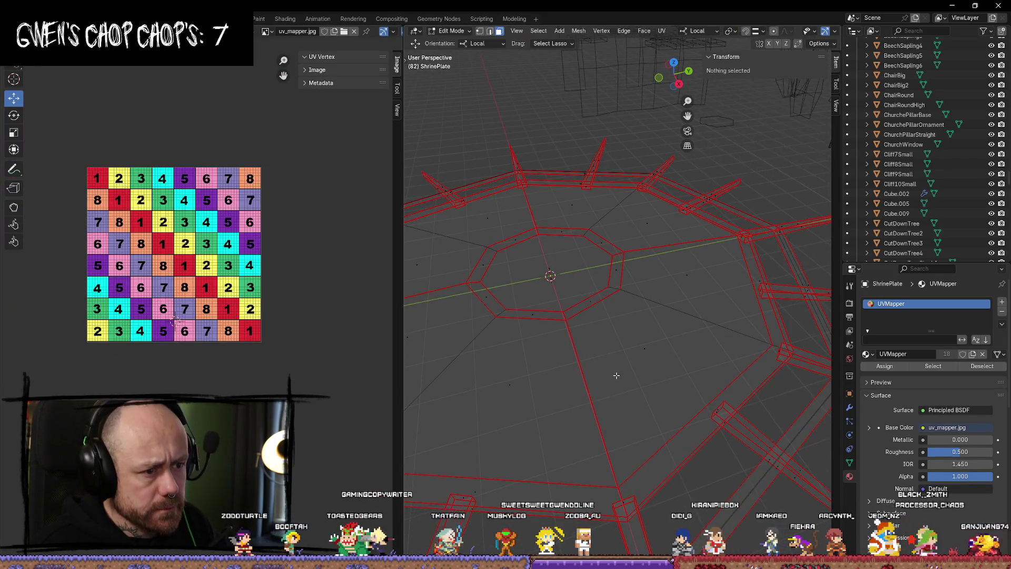
pyautogui.scroll(5, 225, 287)
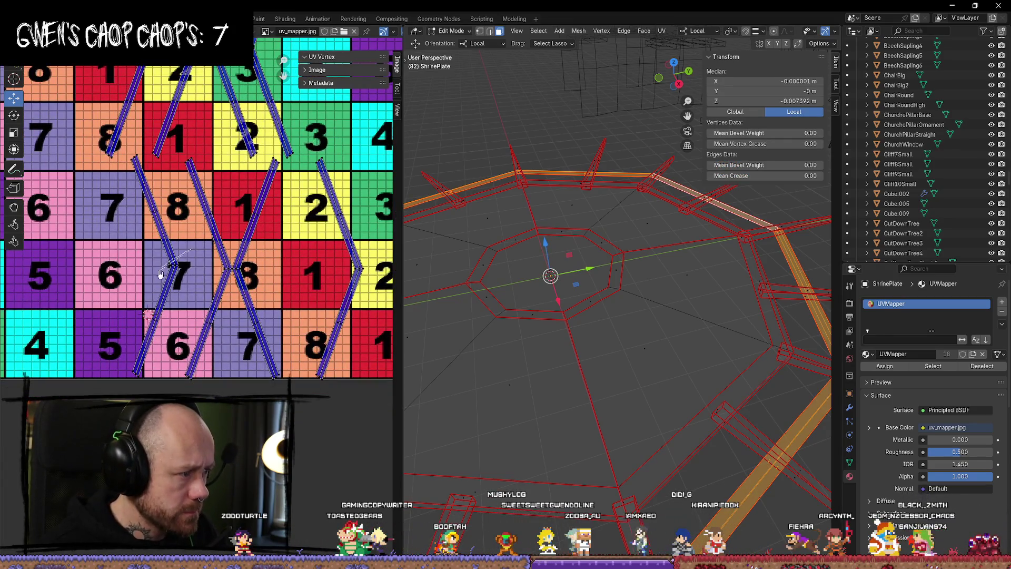
pyautogui.scroll(-1, 189, 296)
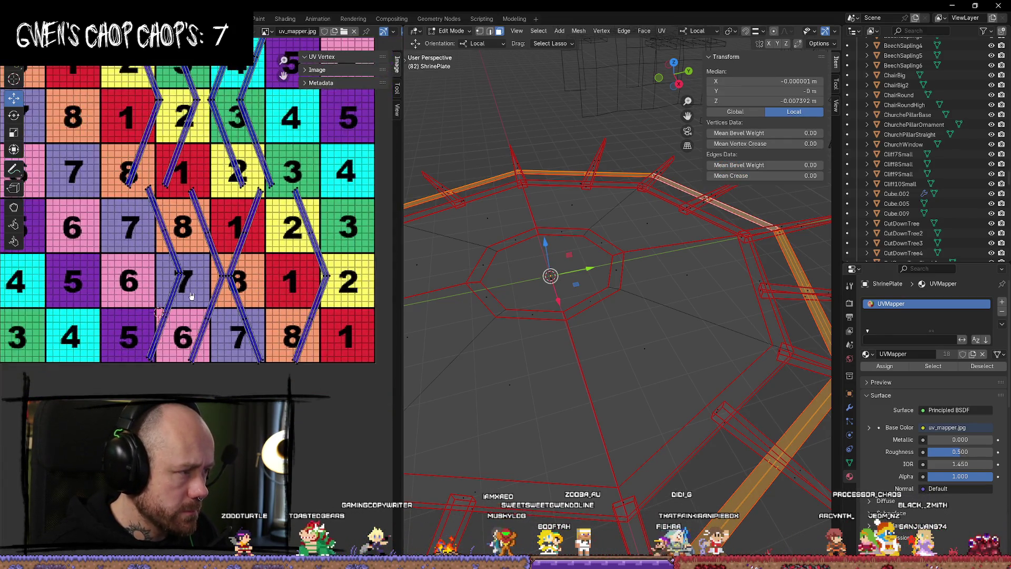
pyautogui.scroll(2, 197, 288)
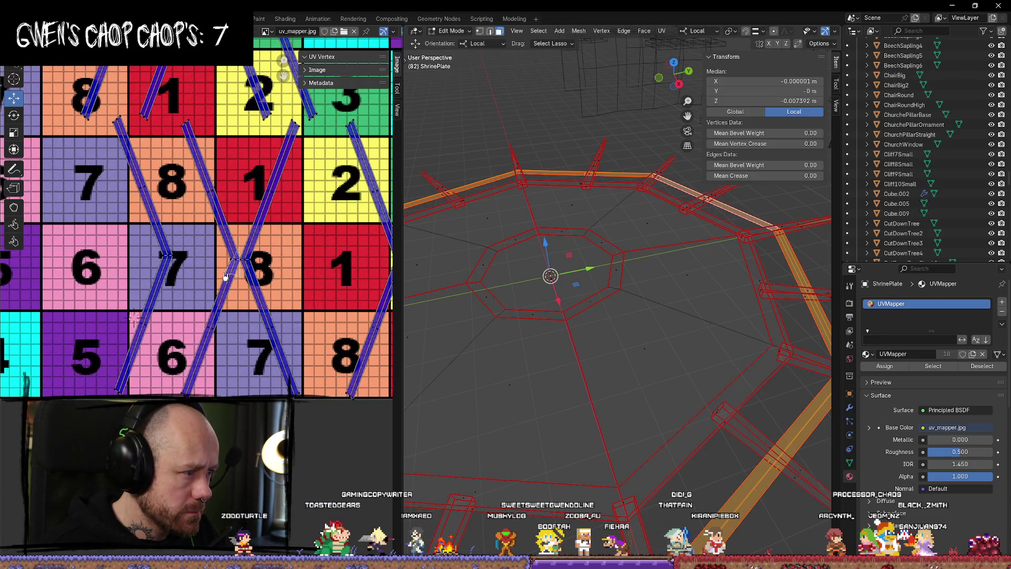
pyautogui.moveTo(463, 315); pyautogui.dragTo(463, 295, button='middle')
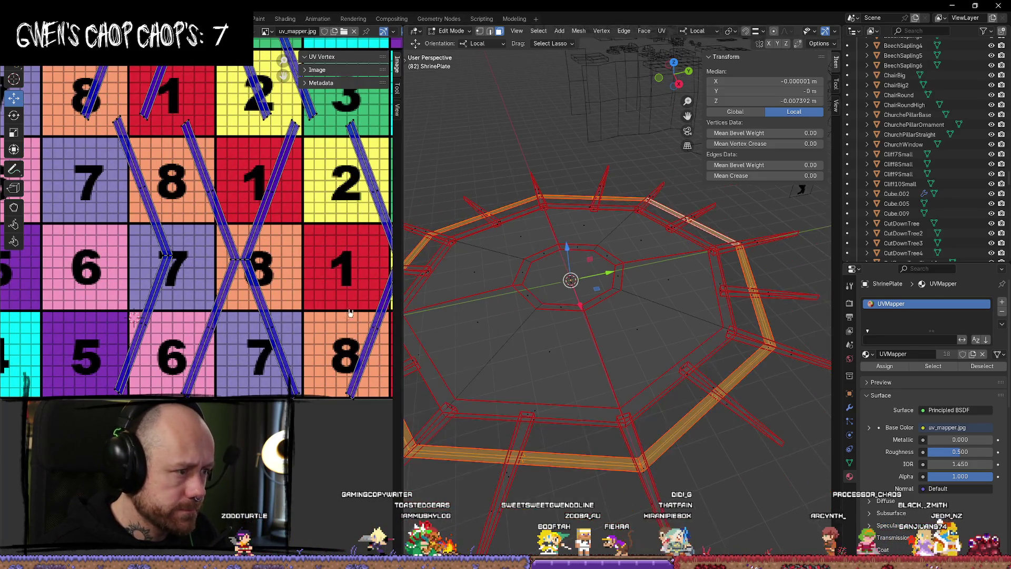
pyautogui.scroll(-3, 297, 284)
pyautogui.scroll(1, 297, 285)
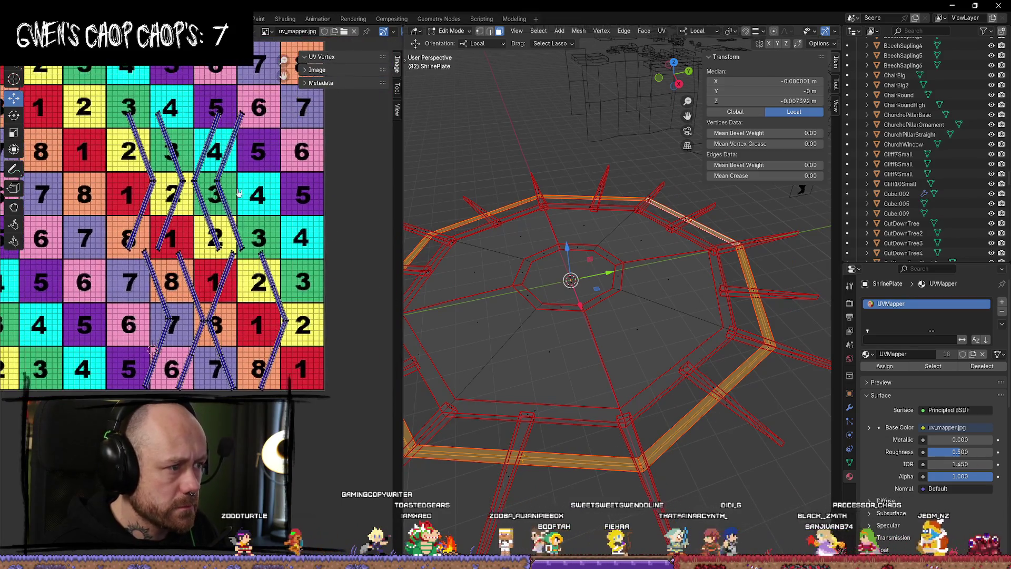
pyautogui.scroll(1, 209, 183)
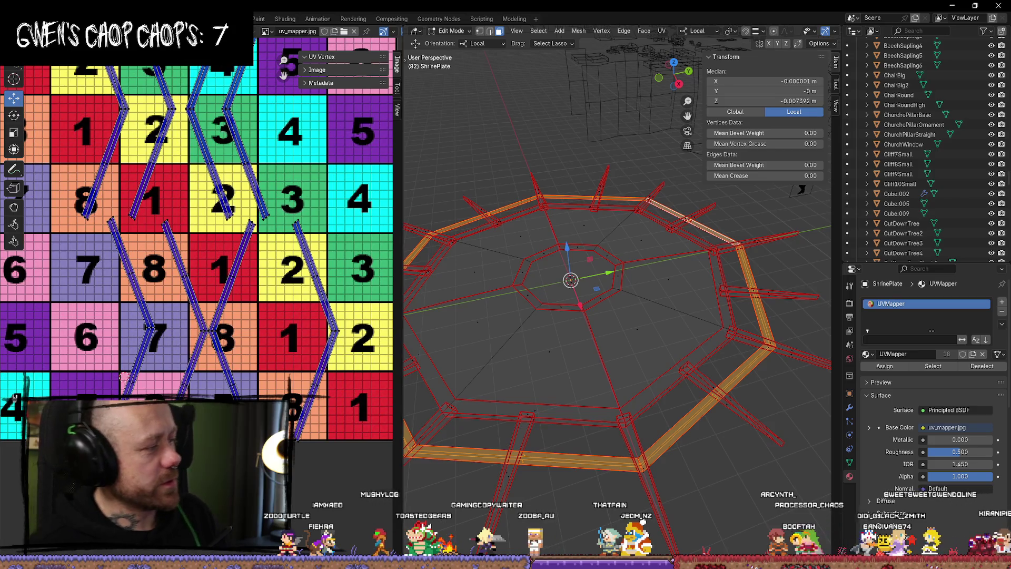
pyautogui.scroll(5, 263, 253)
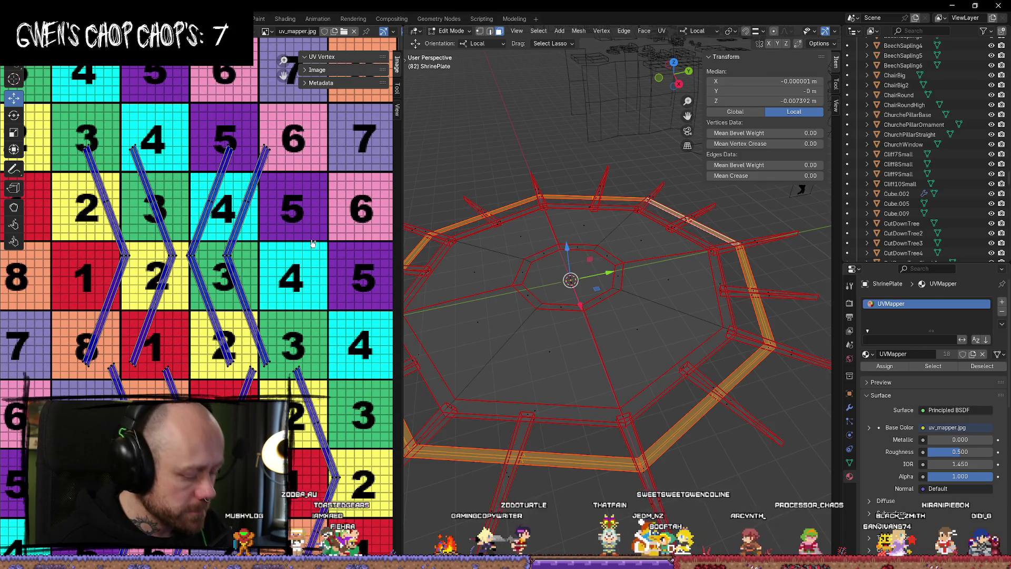
# Shift one linked spike UV island to the left, then deselect all.
pyautogui.press('l')
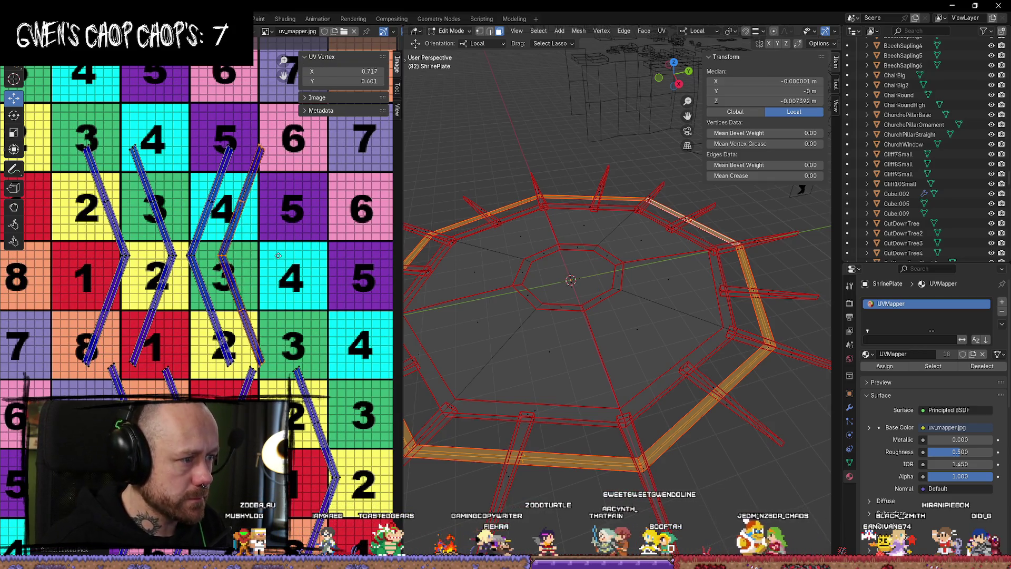
pyautogui.press('g')
pyautogui.click(199, 254)
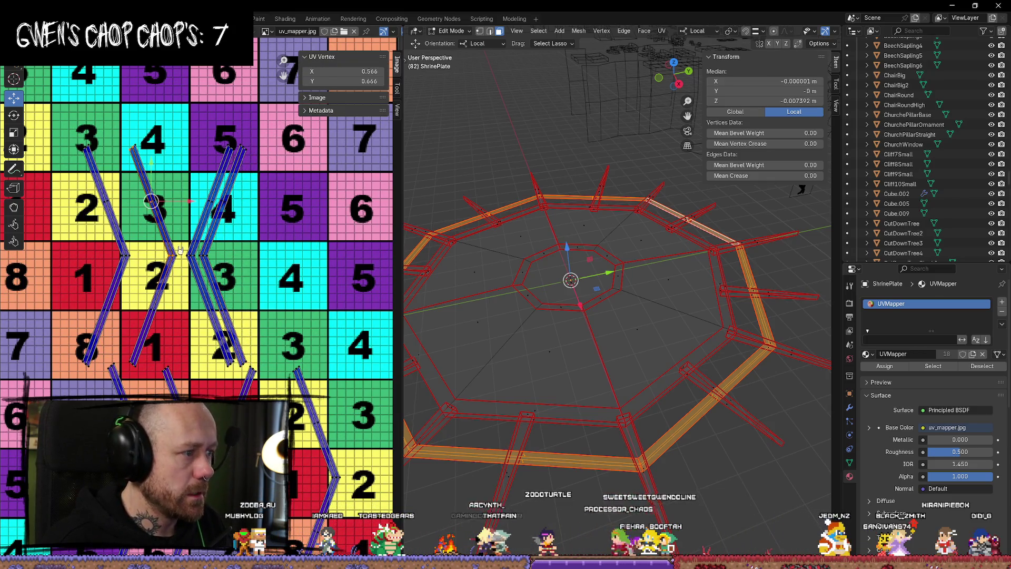
pyautogui.click(138, 272)
# Mirror the neighbouring UV island horizontally and move it to the right.
pyautogui.press('l')
pyautogui.press('s')
pyautogui.press('x')
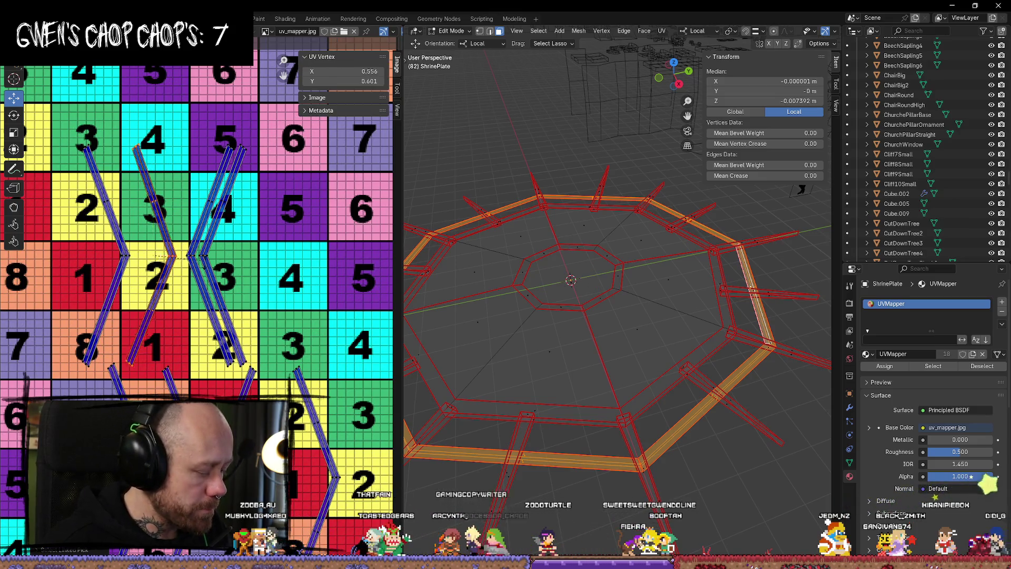
pyautogui.click(117, 257)
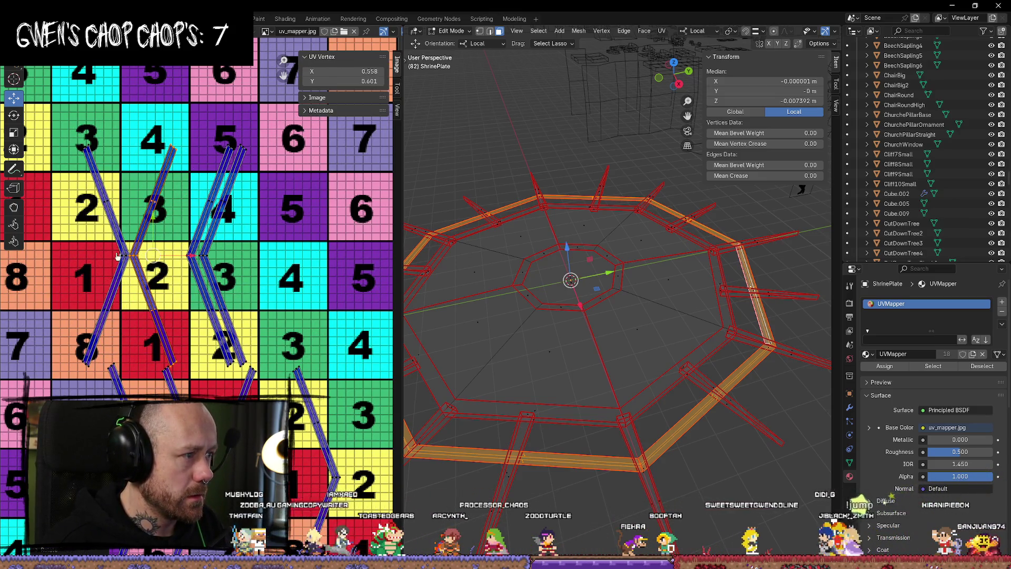
pyautogui.press('r')
pyautogui.press('g')
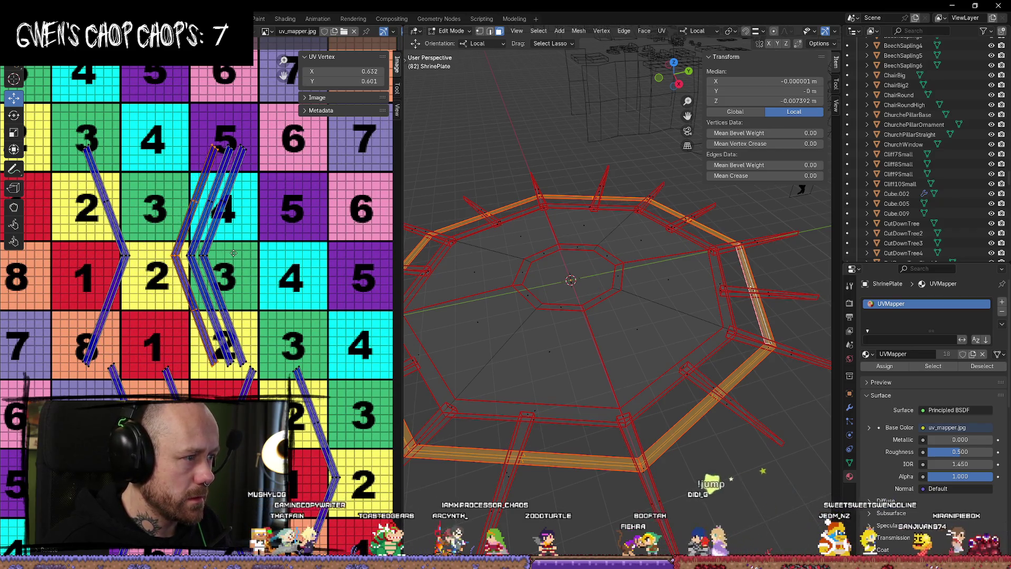
pyautogui.click(235, 254)
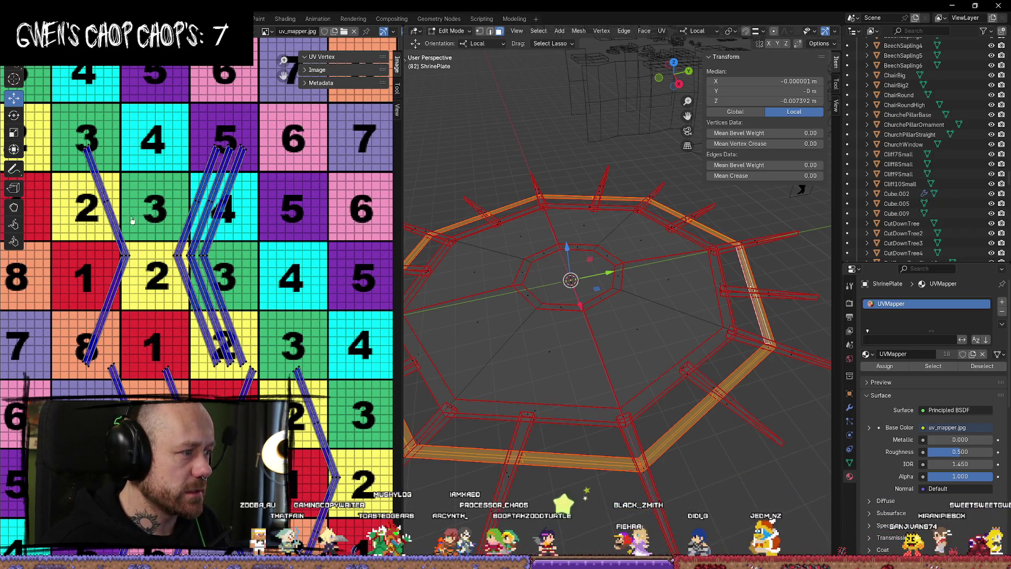
# Rotate the leftmost UV island to match and slide it beside the others.
pyautogui.press('l')
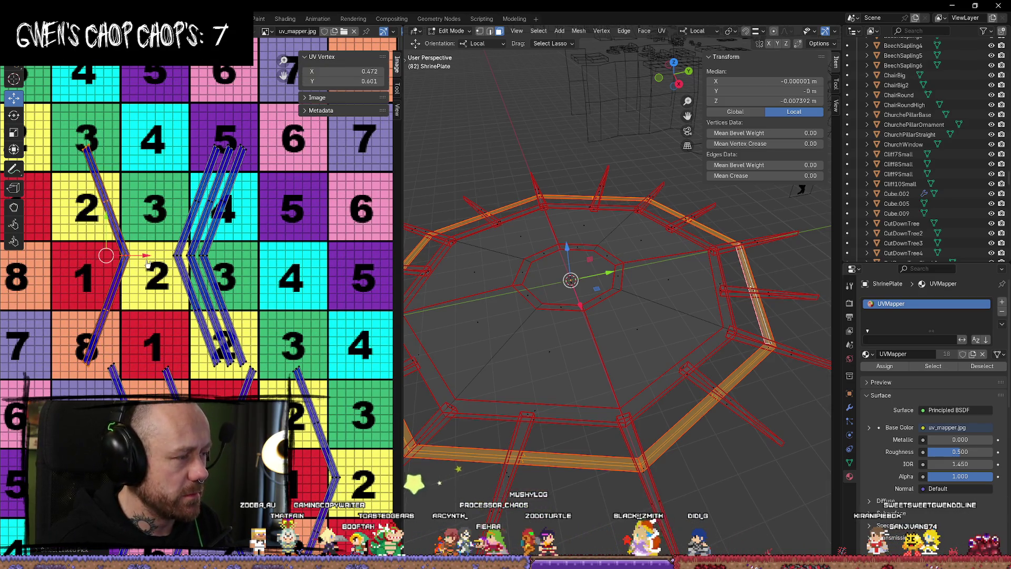
pyautogui.press('r')
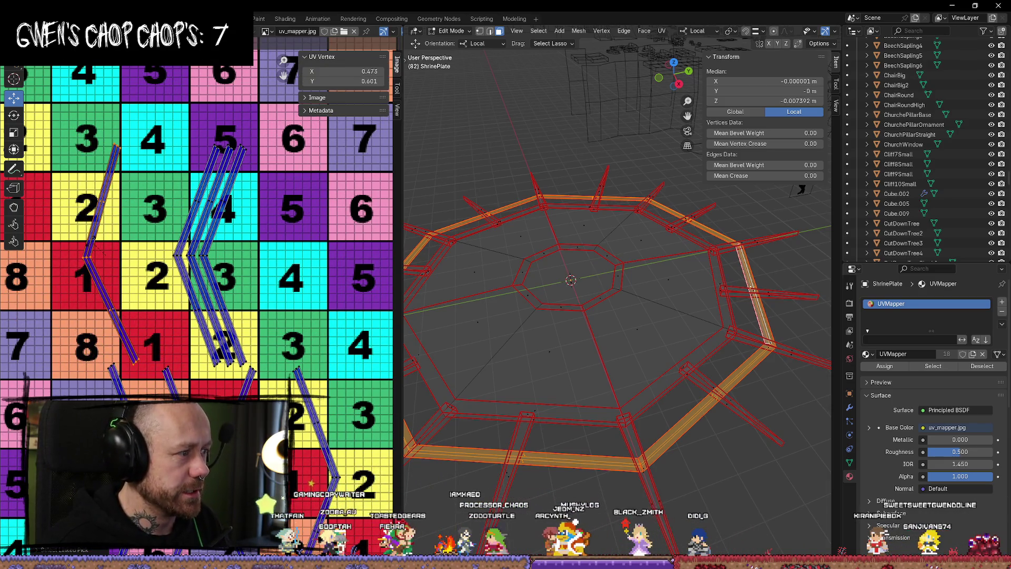
pyautogui.click(129, 257)
pyautogui.moveTo(142, 254); pyautogui.dragTo(218, 260)
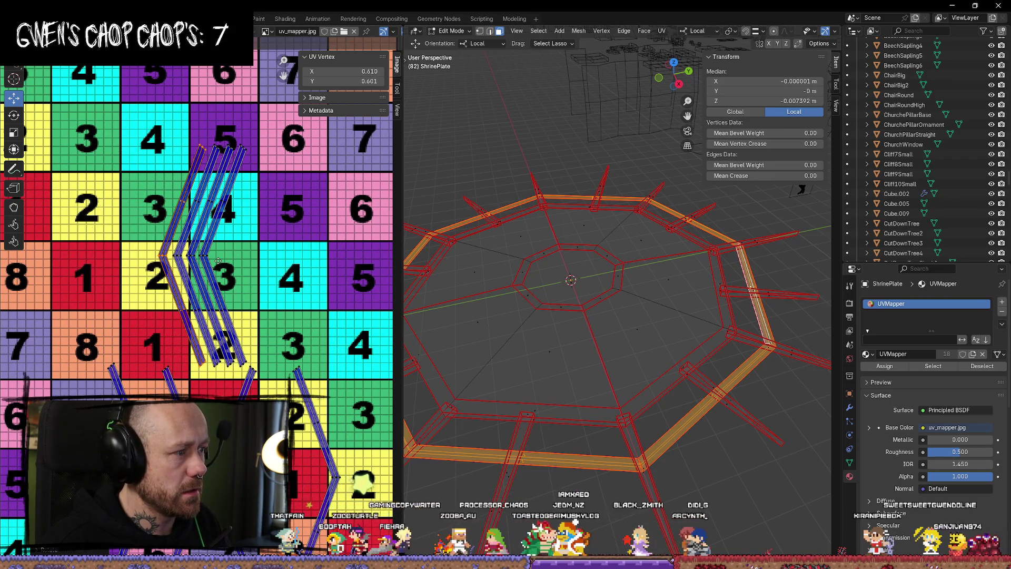
pyautogui.hotkey('alt', 'a')
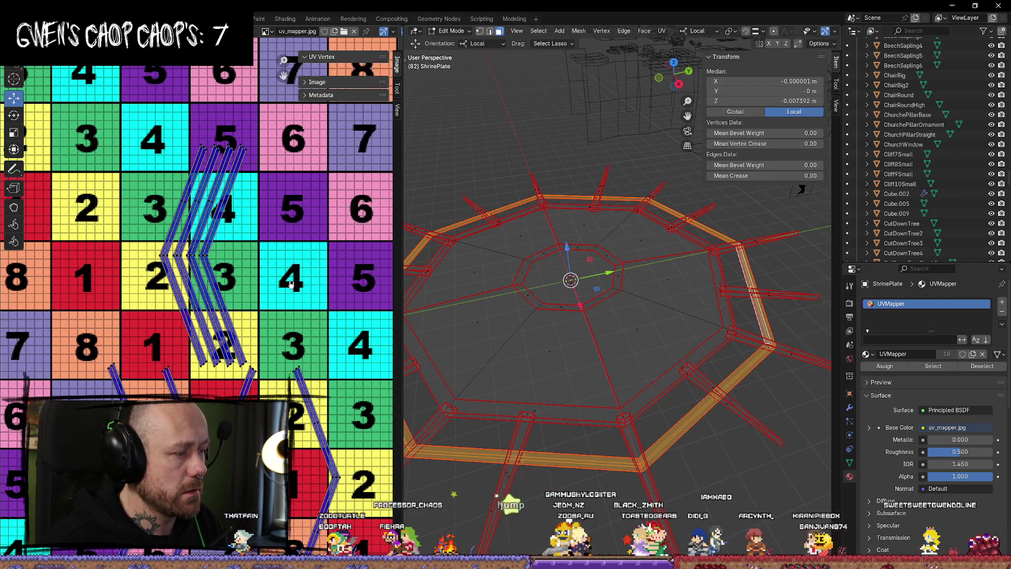
# Shift the lower strip's edge near tiles 7 and 8 left and raise one vertex.
pyautogui.moveTo(270, 295); pyautogui.dragTo(274, 222, button='middle')
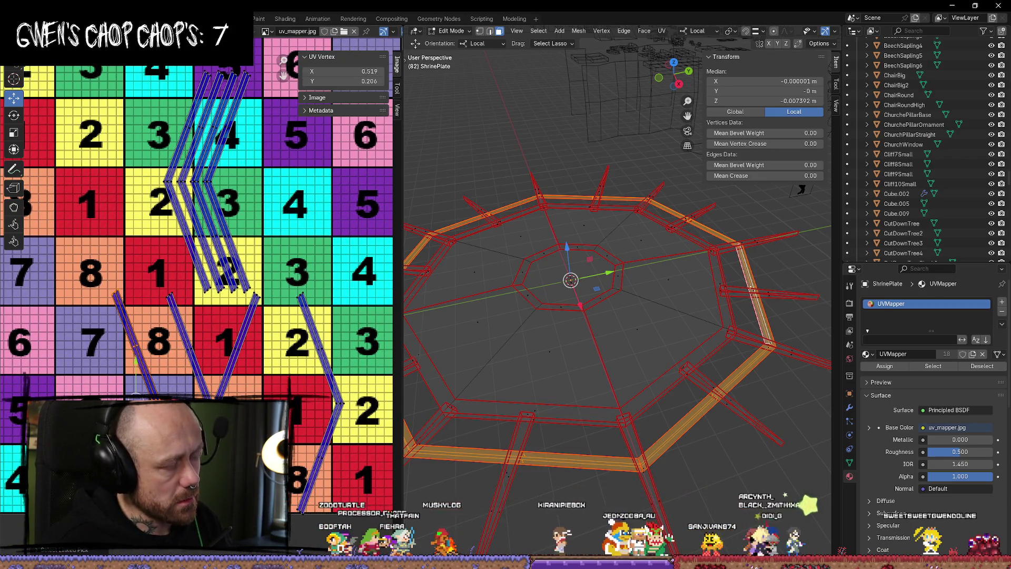
pyautogui.moveTo(136, 363)
pyautogui.mouseDown()
pyautogui.moveTo(105, 363)
pyautogui.moveTo(189, 354)
pyautogui.mouseUp()
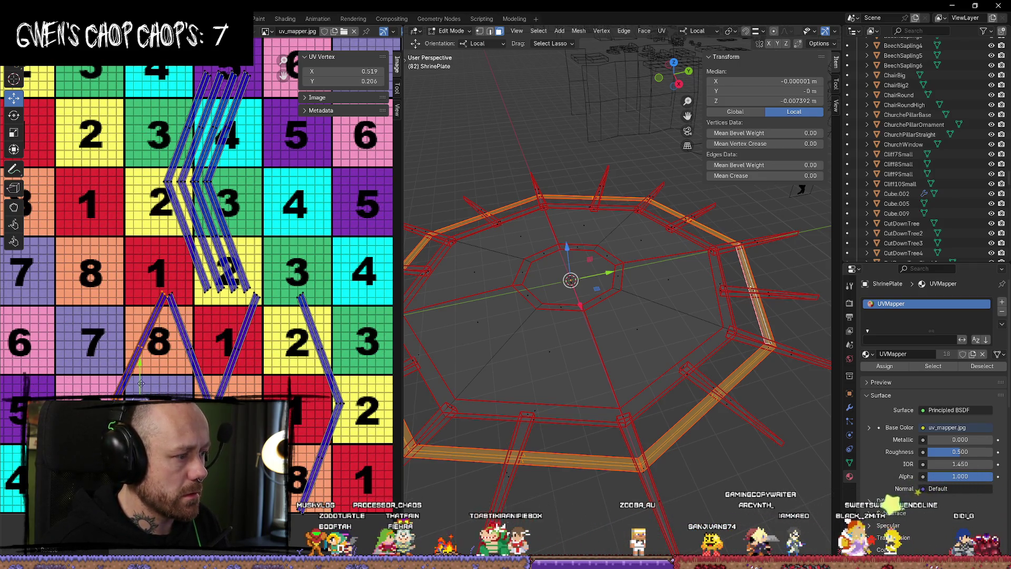
pyautogui.click(91, 372)
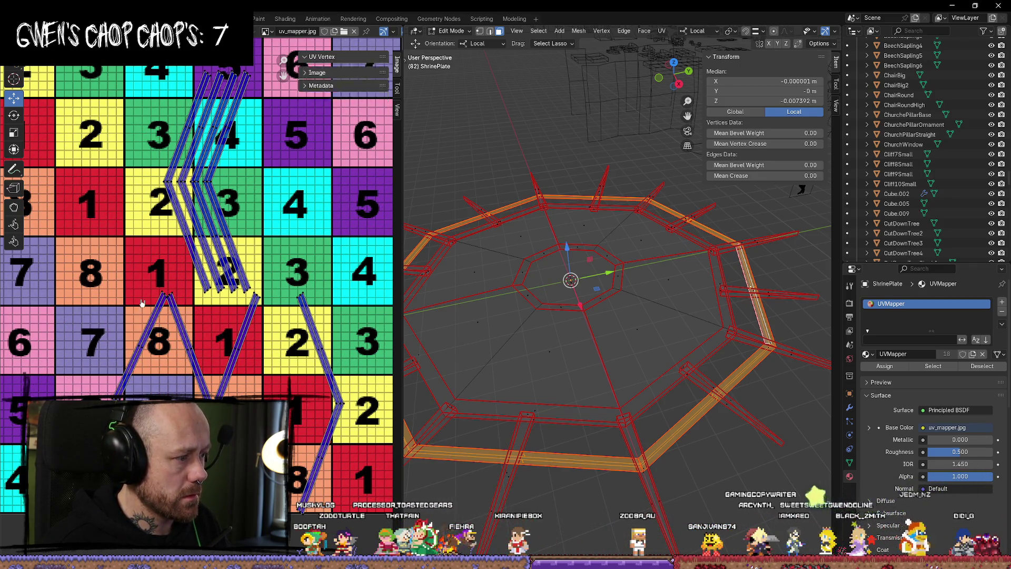
pyautogui.click(141, 385)
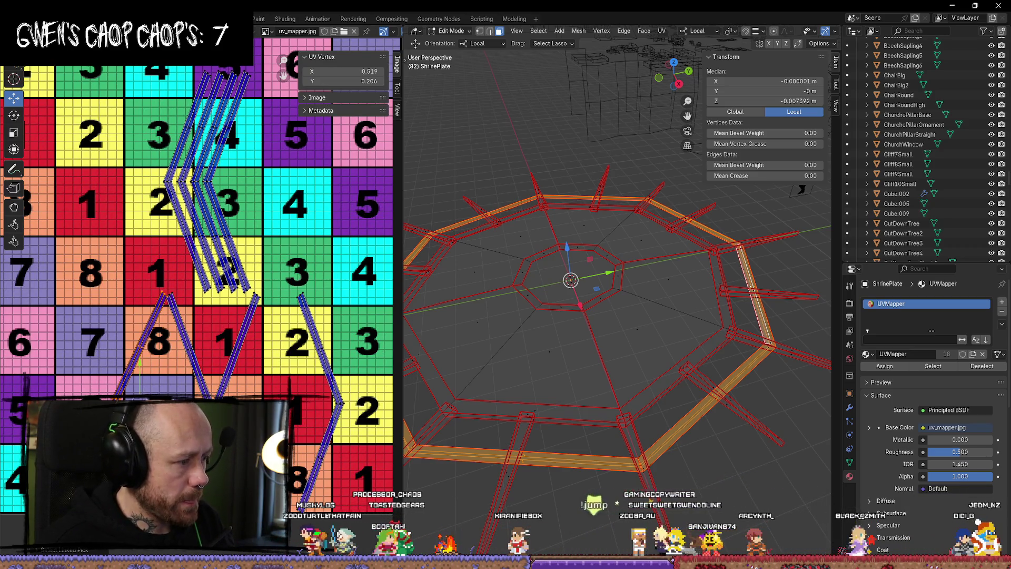
pyautogui.moveTo(135, 173); pyautogui.dragTo(135, 141)
# Move the UV strip right beside the others, nudge it up, then deselect the chevrons.
pyautogui.scroll(2, 135, 142)
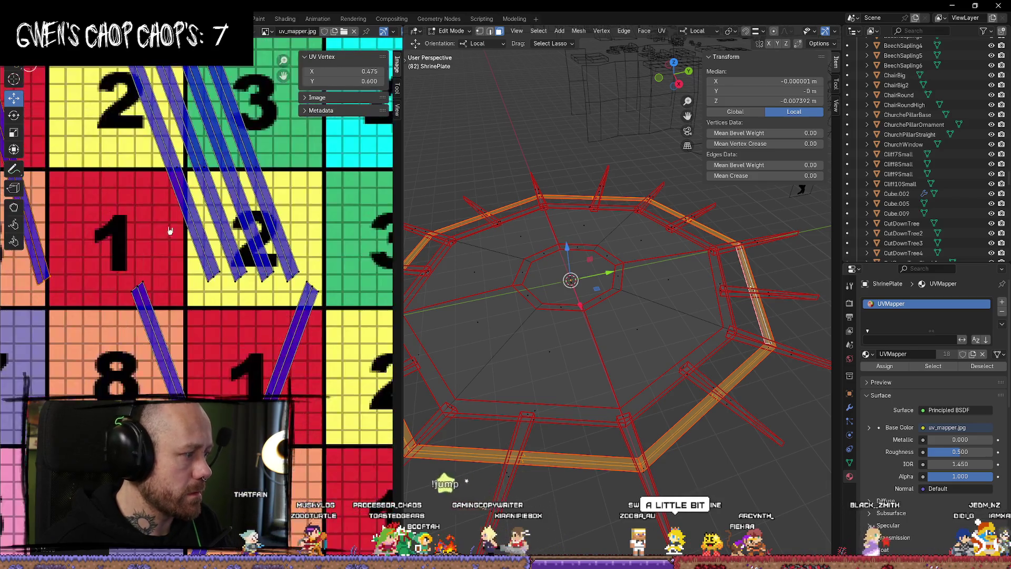
pyautogui.scroll(-1, 262, 290)
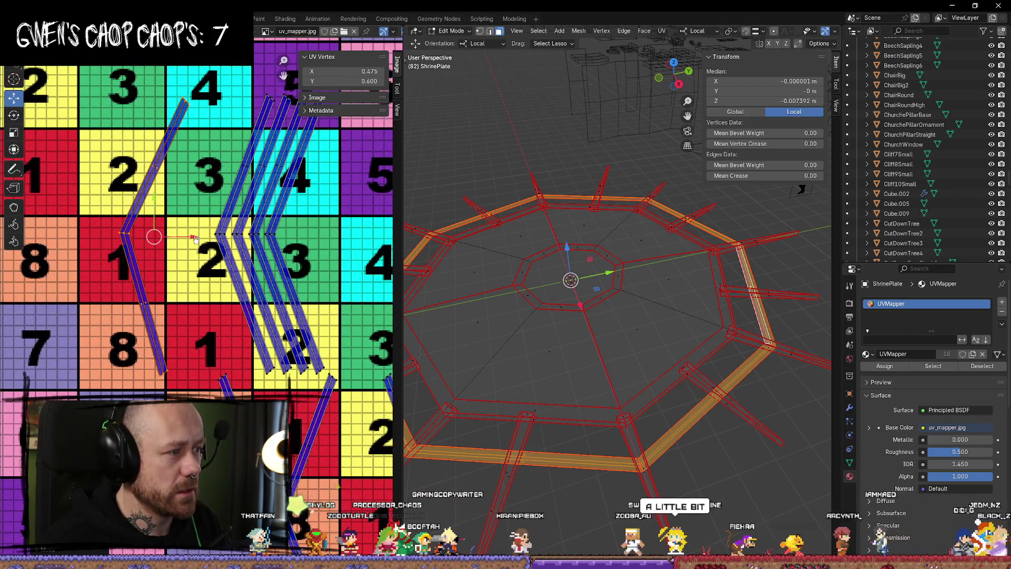
pyautogui.moveTo(195, 238); pyautogui.dragTo(270, 242)
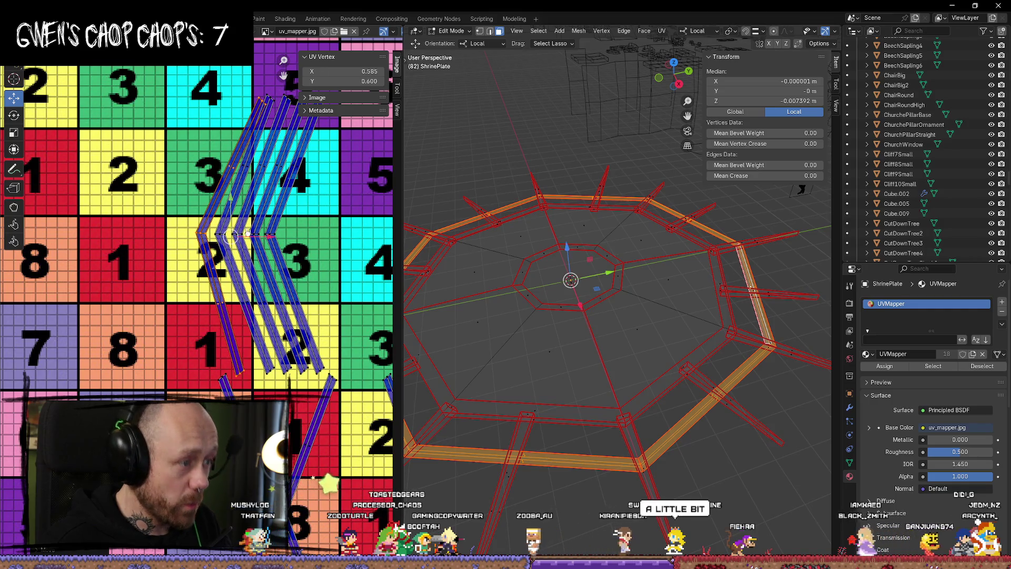
pyautogui.press('s')
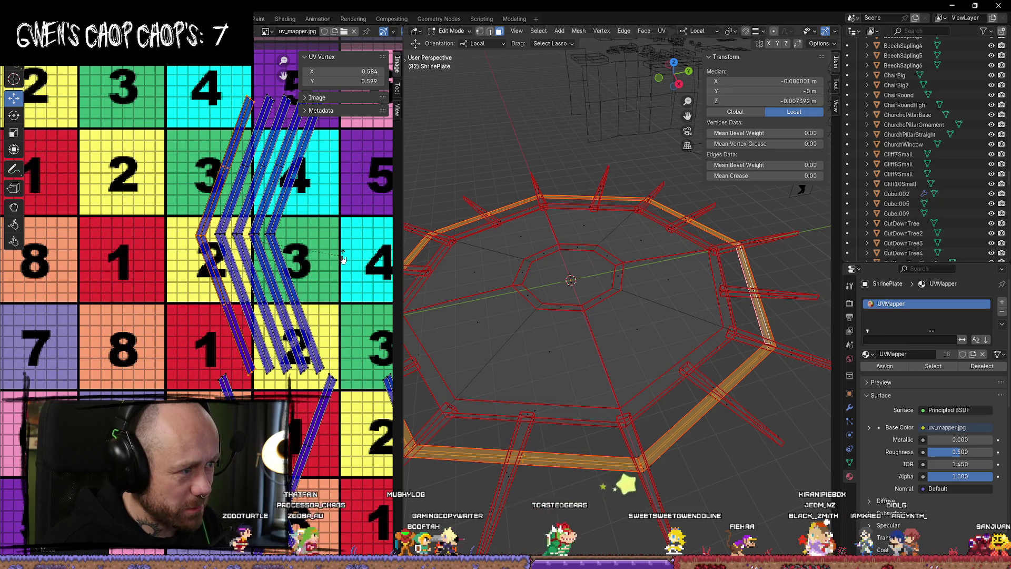
pyautogui.click(343, 258)
pyautogui.moveTo(228, 195)
pyautogui.mouseDown()
pyautogui.moveTo(287, 239)
pyautogui.moveTo(269, 233)
pyautogui.mouseUp()
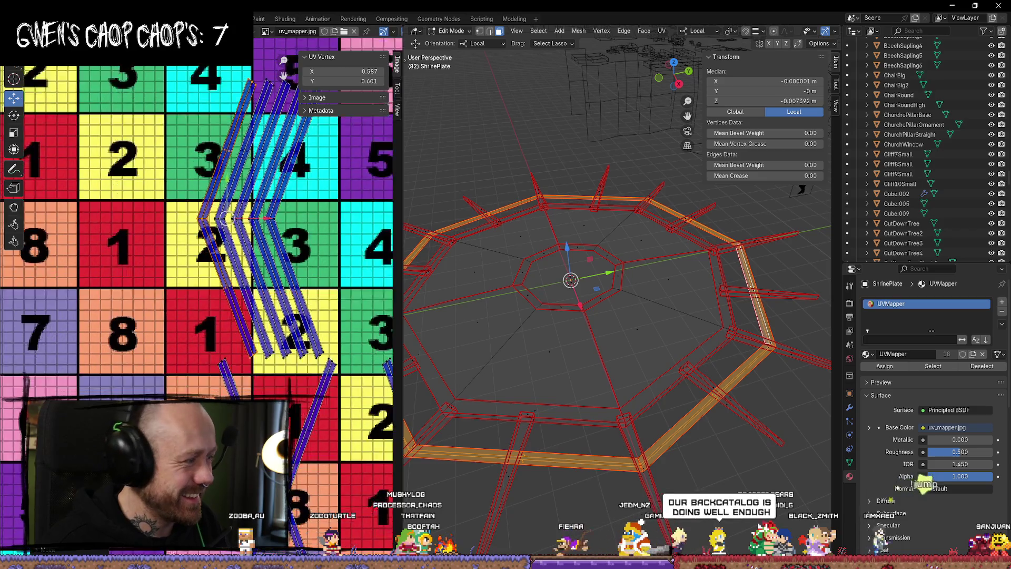
pyautogui.scroll(-2, 171, 389)
pyautogui.click(286, 379)
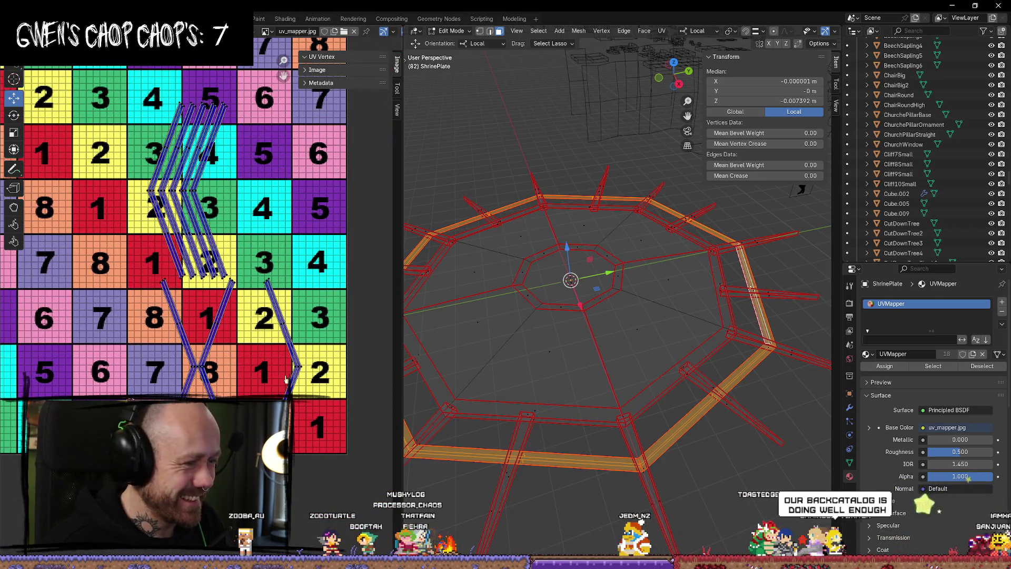
# Move the lone lower UV strip up beside the chevrons and rotate it parallel.
pyautogui.click(297, 367)
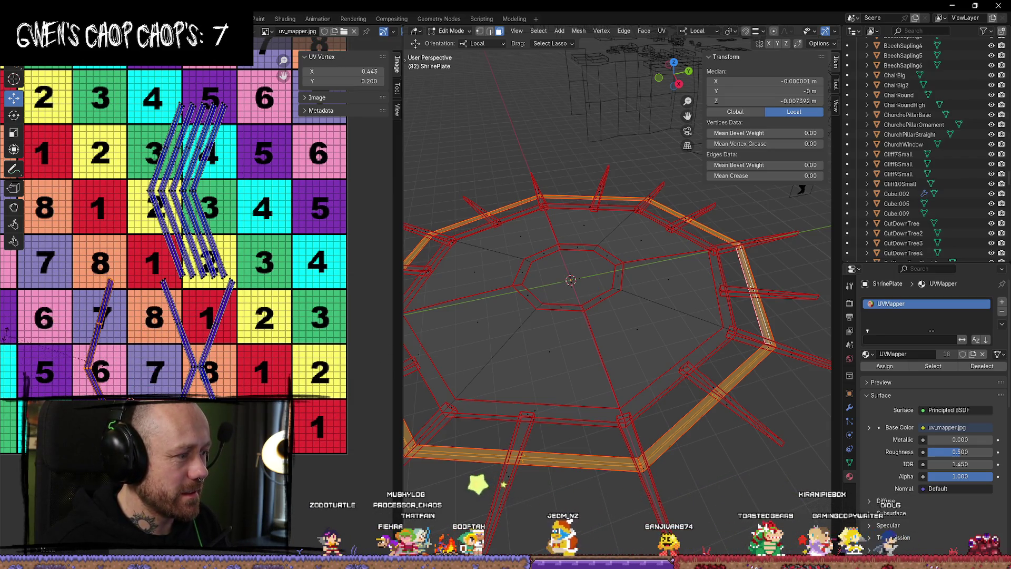
pyautogui.press('g')
pyautogui.press('y')
pyautogui.press('Return')
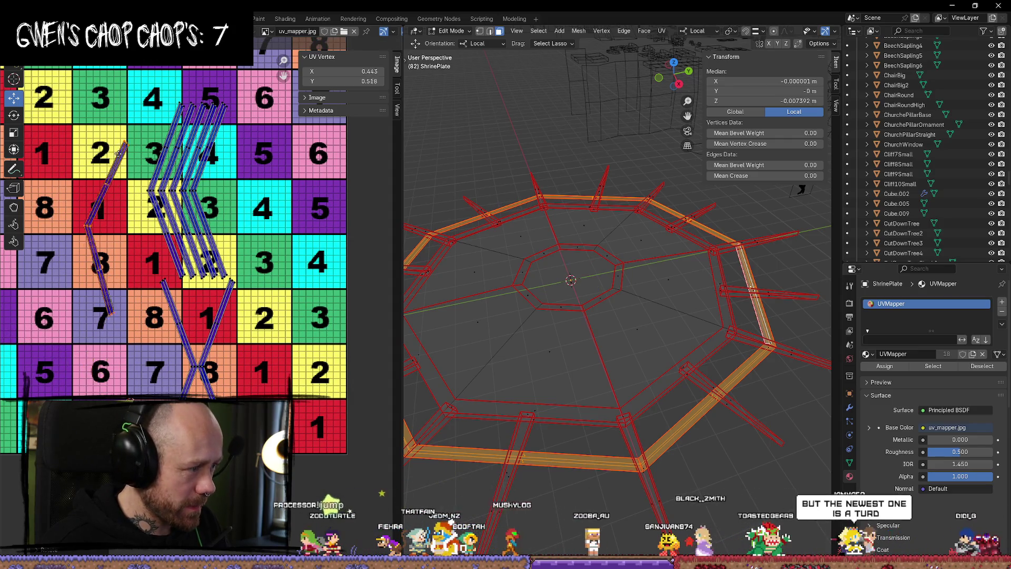
pyautogui.moveTo(146, 232); pyautogui.dragTo(196, 198)
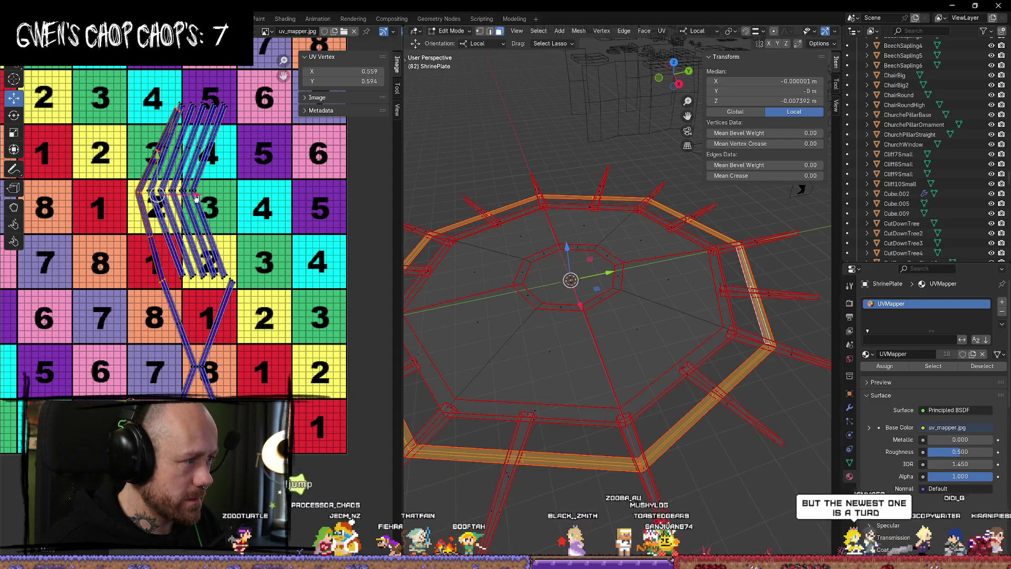
pyautogui.scroll(6, 196, 198)
pyautogui.scroll(-3, 196, 198)
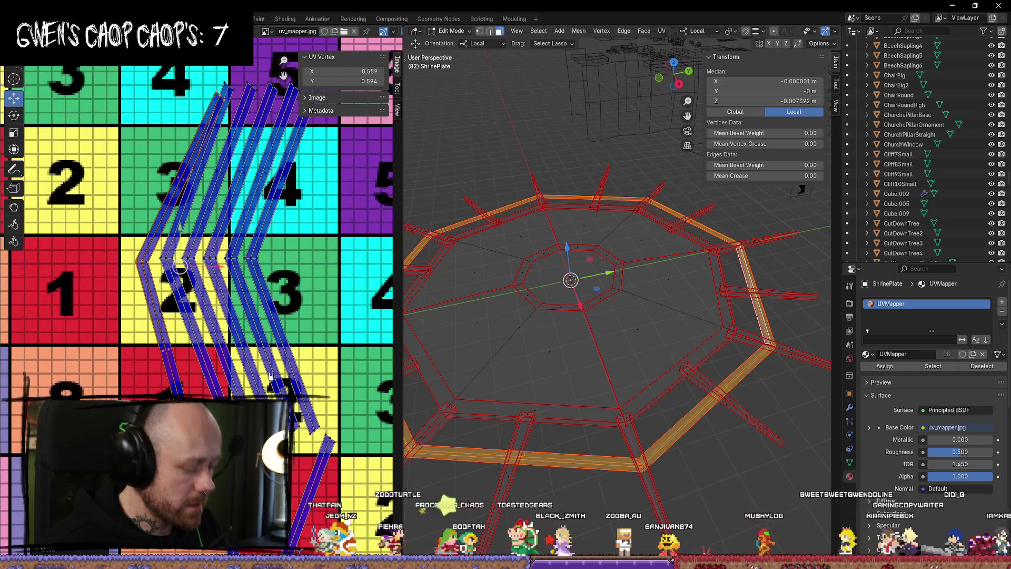
pyautogui.press('r')
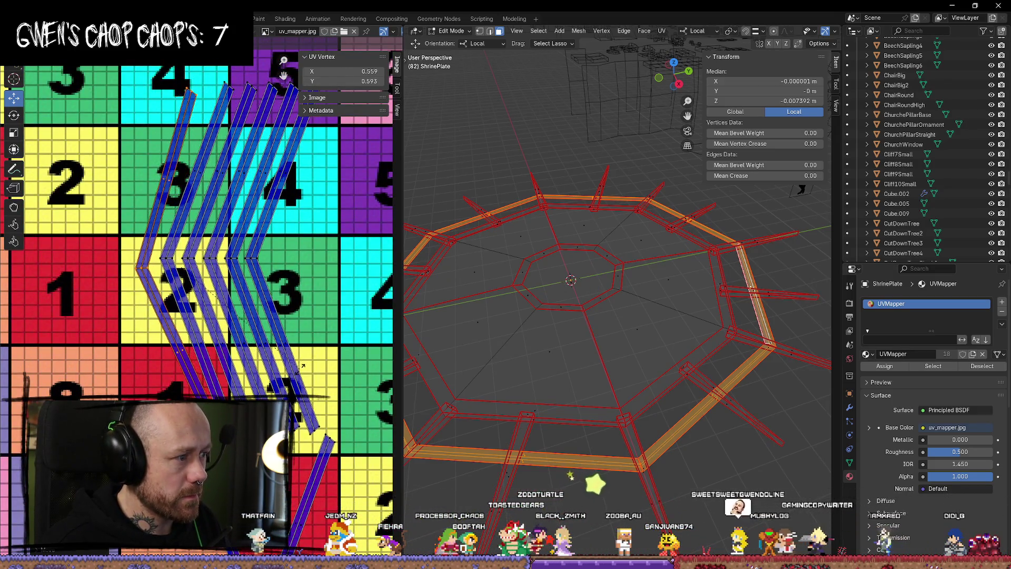
pyautogui.click(206, 292)
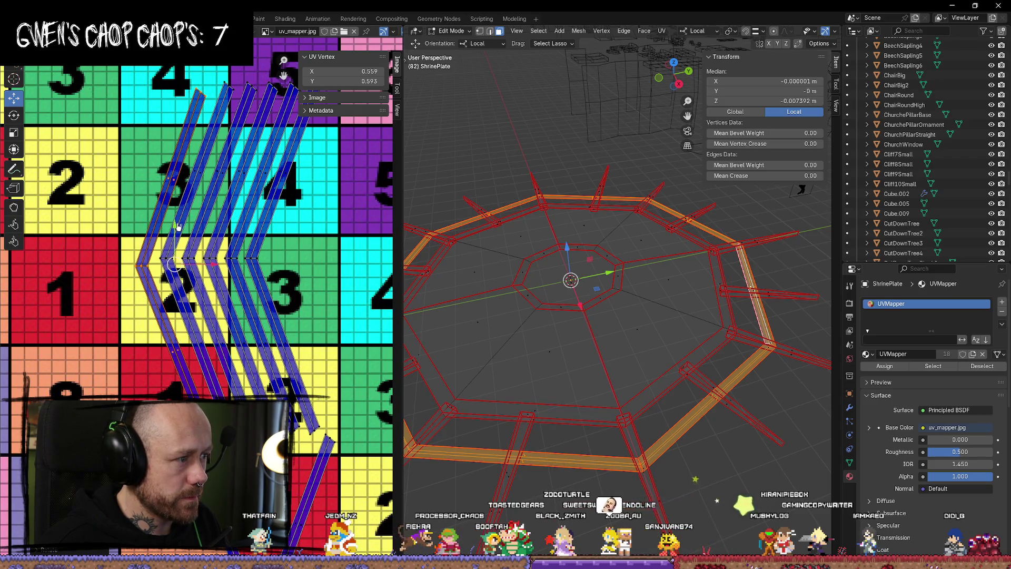
pyautogui.moveTo(178, 226); pyautogui.dragTo(178, 218)
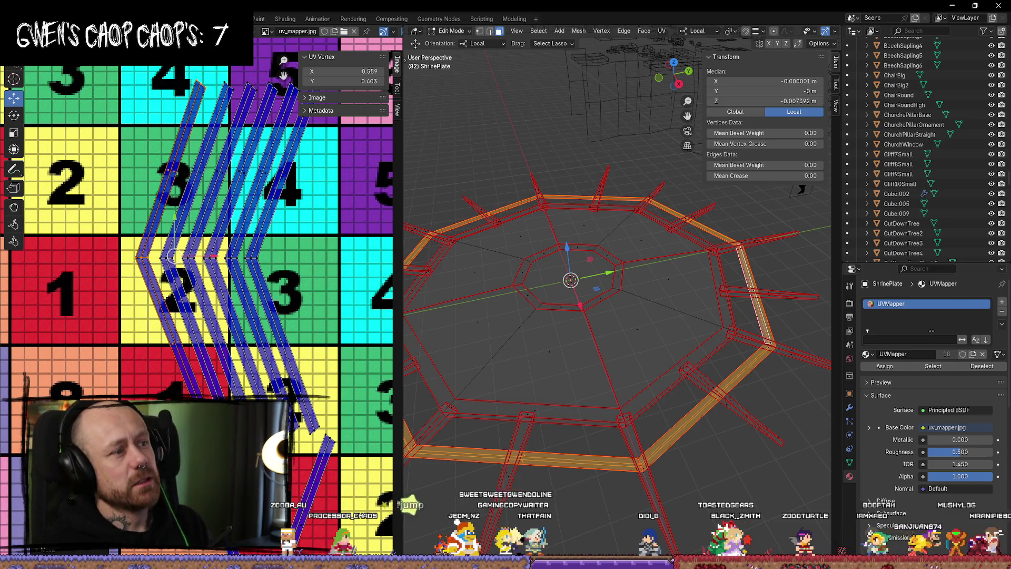
# Try reshaping the lower X island into a V, undo it, then deselect the mesh.
pyautogui.scroll(-4, 237, 252)
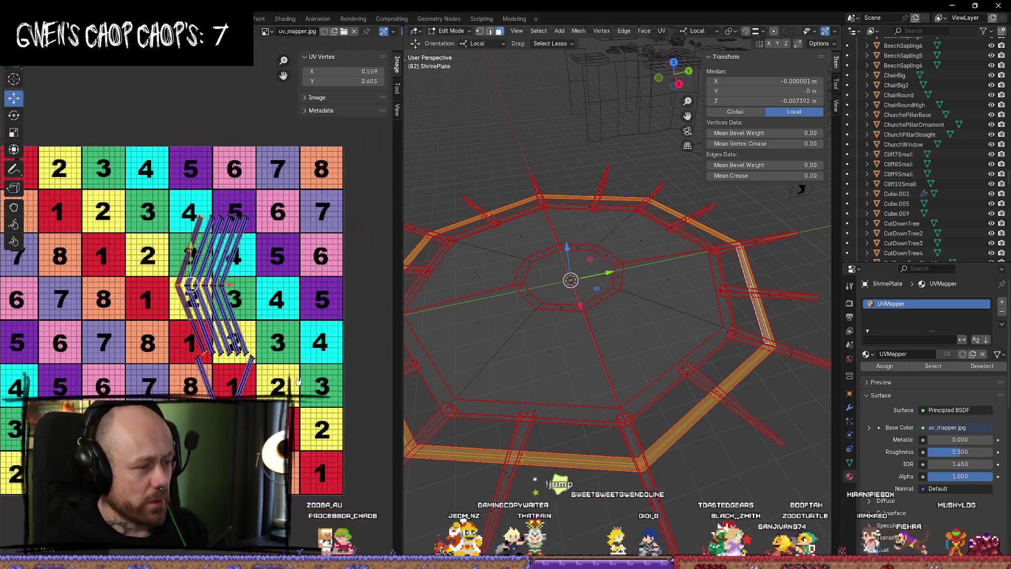
pyautogui.scroll(4, 252, 252)
pyautogui.scroll(1, 266, 337)
pyautogui.scroll(-3, 266, 338)
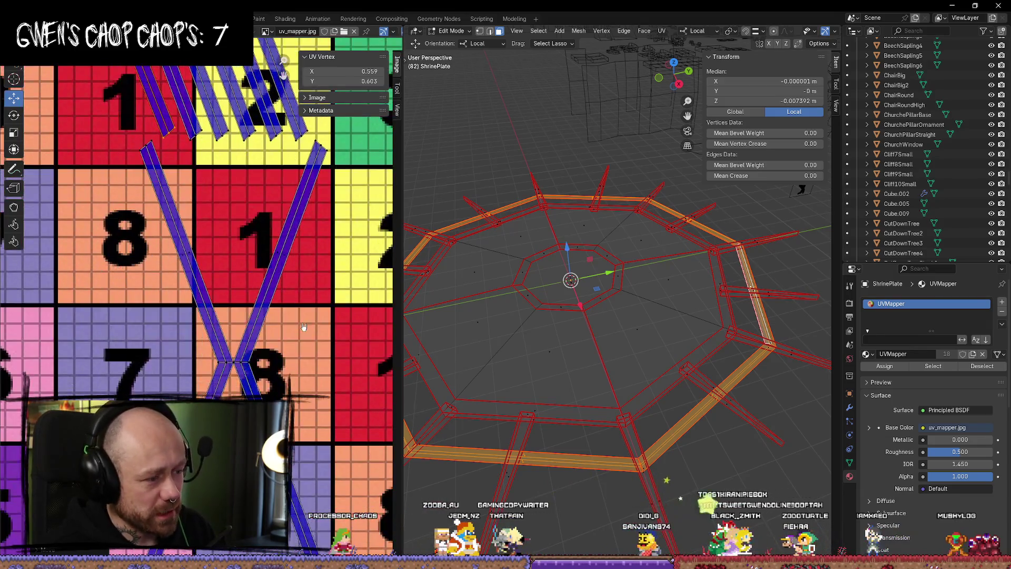
pyautogui.click(296, 322)
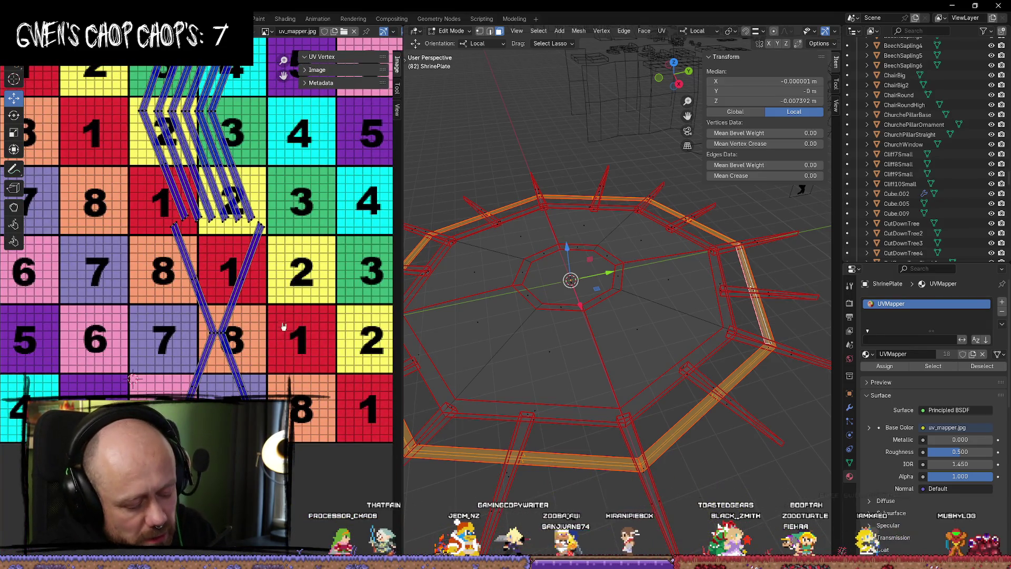
pyautogui.click(255, 296)
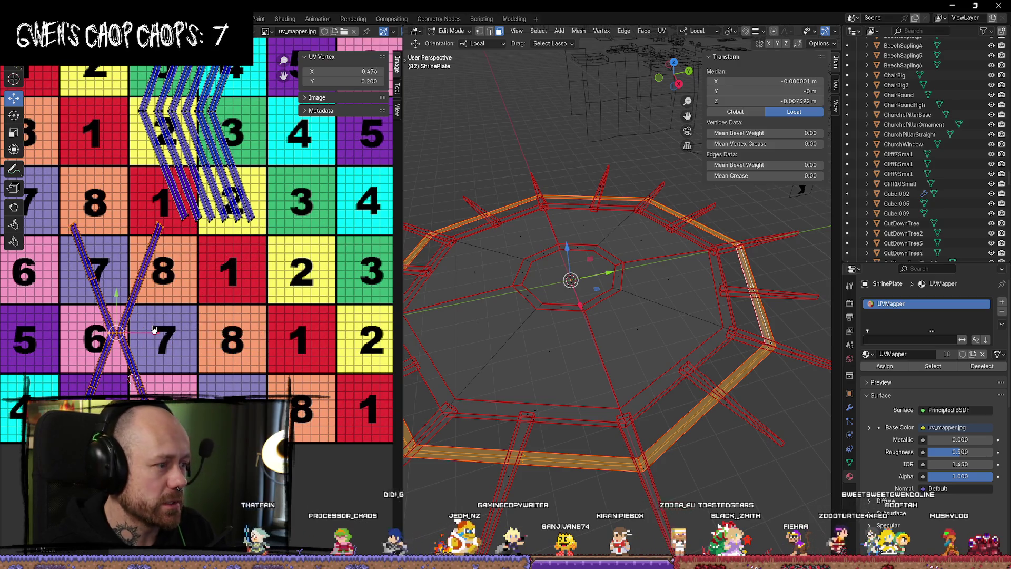
pyautogui.moveTo(256, 297)
pyautogui.mouseDown(button='middle')
pyautogui.moveTo(297, 375)
pyautogui.moveTo(336, 365)
pyautogui.moveTo(304, 364)
pyautogui.mouseUp(button='middle')
pyautogui.hotkey('ctrl', 'z')
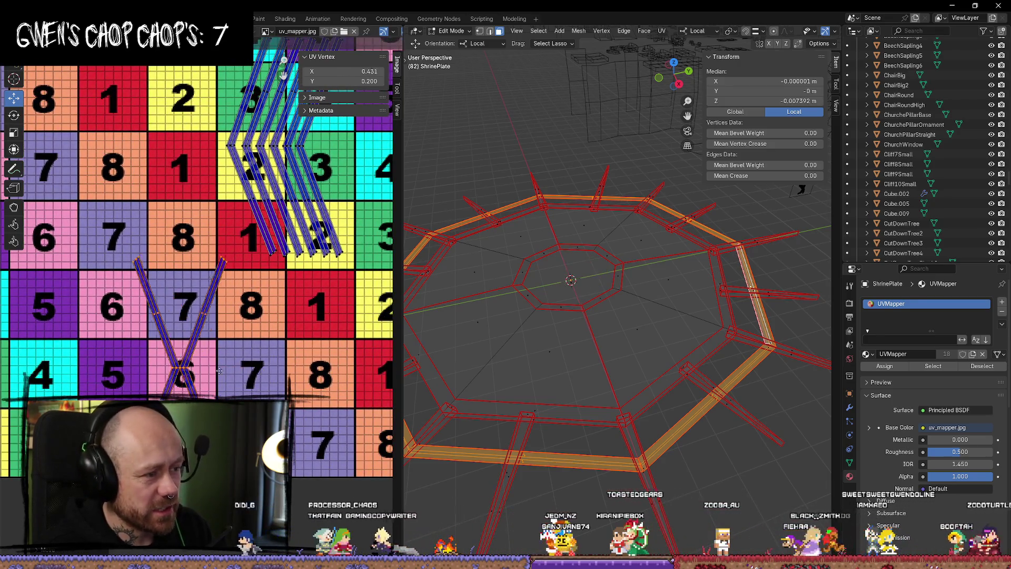
pyautogui.hotkey('ctrl', 'z')
pyautogui.scroll(-1, 304, 364)
pyautogui.moveTo(606, 316); pyautogui.dragTo(781, 410, button='middle')
pyautogui.click(781, 410)
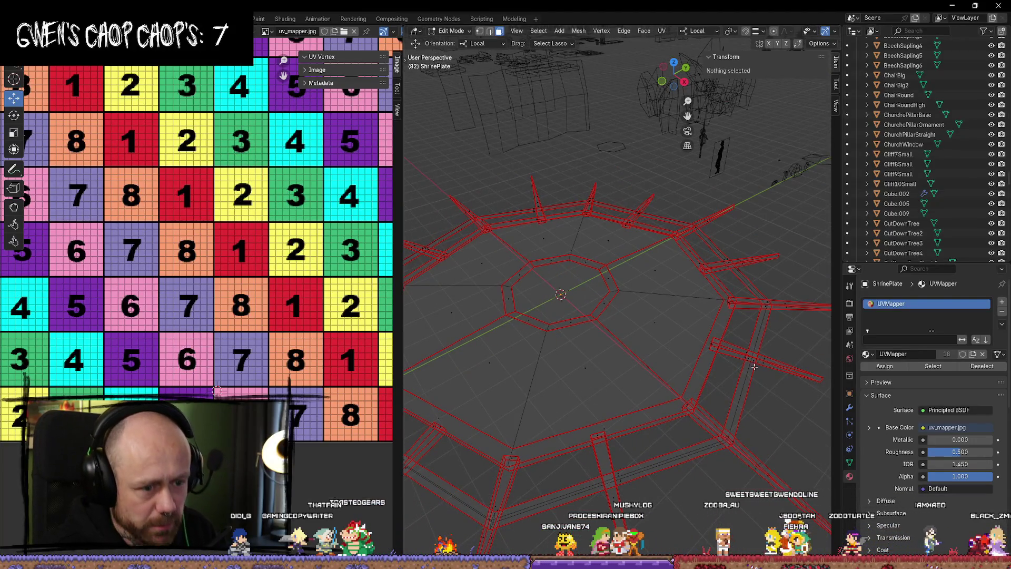
# Test seam-bounded strip selections, then select an outer ring strip viewed from above.
pyautogui.press('l')
pyautogui.click(789, 424)
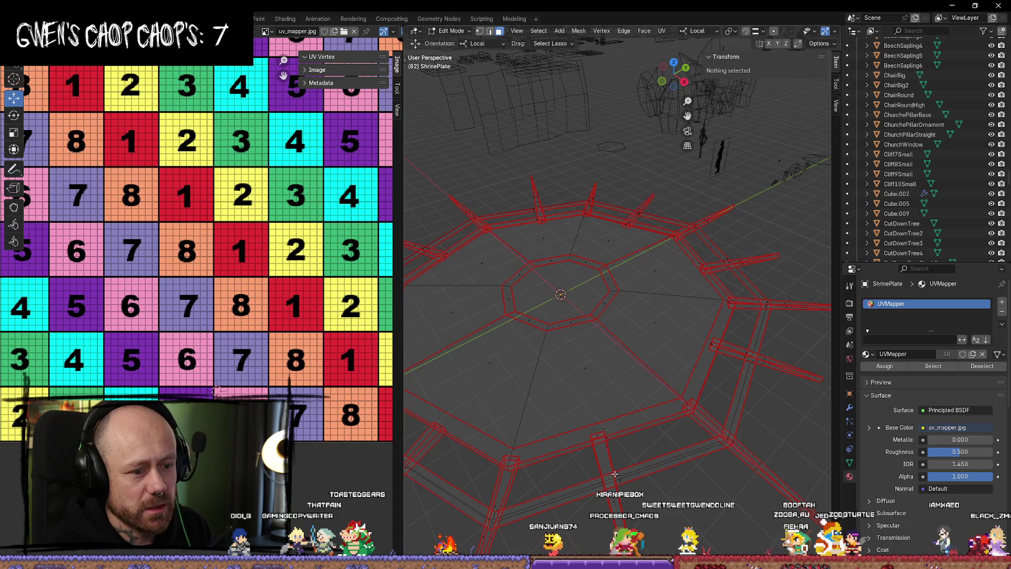
pyautogui.press('l')
pyautogui.click(727, 518)
pyautogui.moveTo(727, 518); pyautogui.dragTo(693, 482, button='middle')
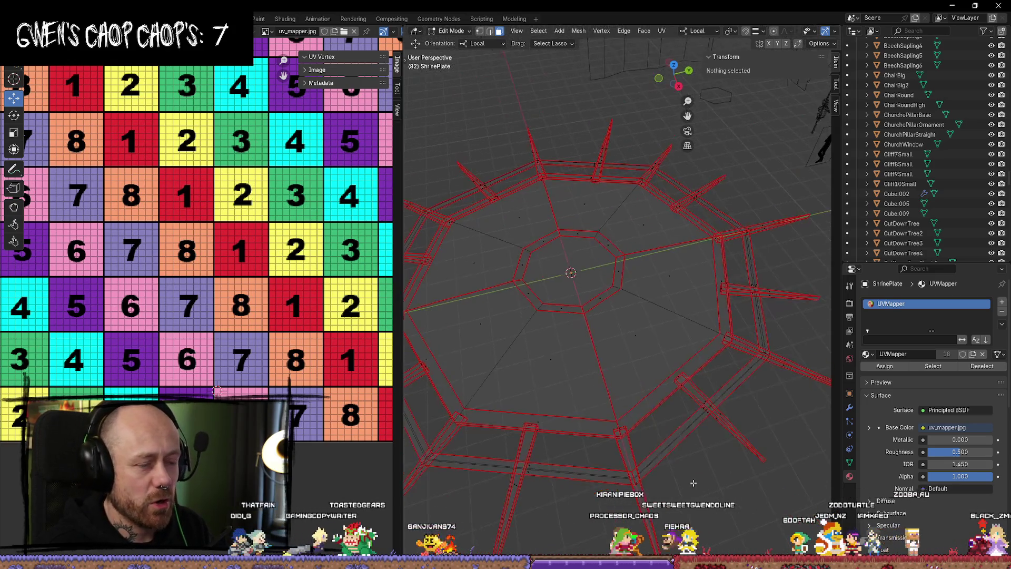
pyautogui.press('l')
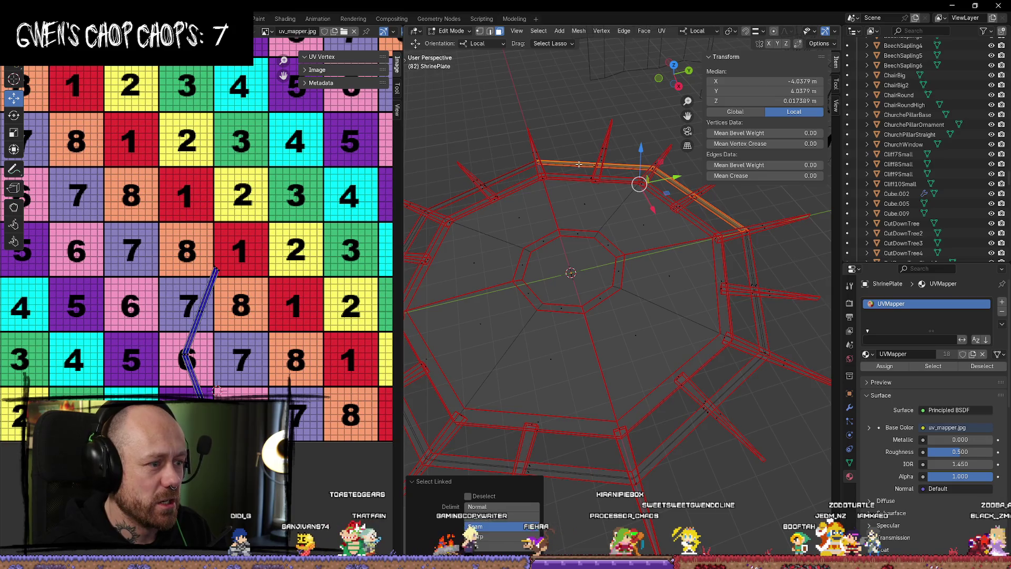
pyautogui.moveTo(682, 184); pyautogui.dragTo(517, 110, button='middle')
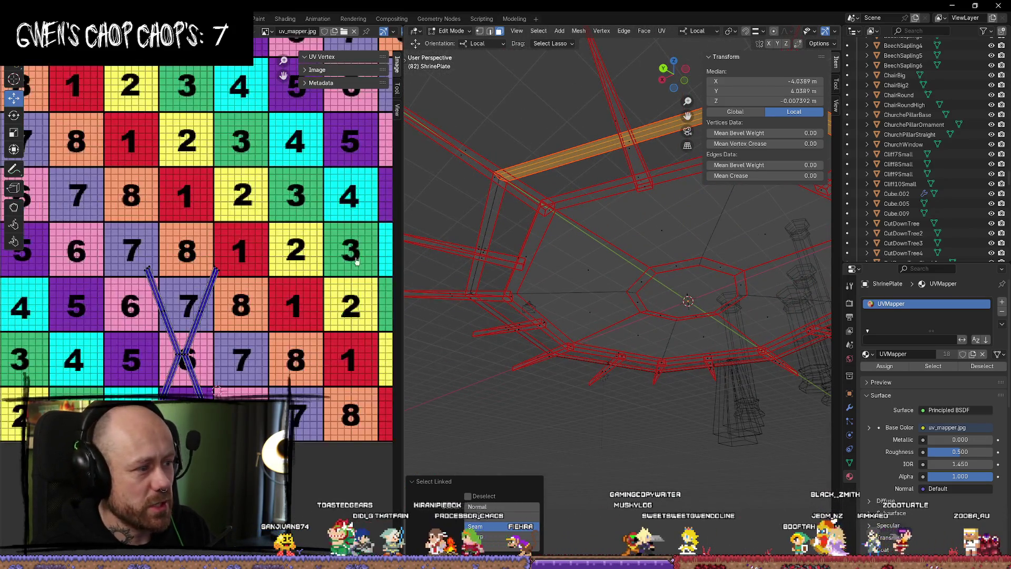
pyautogui.moveTo(610, 144); pyautogui.dragTo(691, 351, button='middle')
pyautogui.keyDown('shift'); pyautogui.moveTo(792, 442); pyautogui.dragTo(640, 326, button='middle'); pyautogui.keyUp('shift')
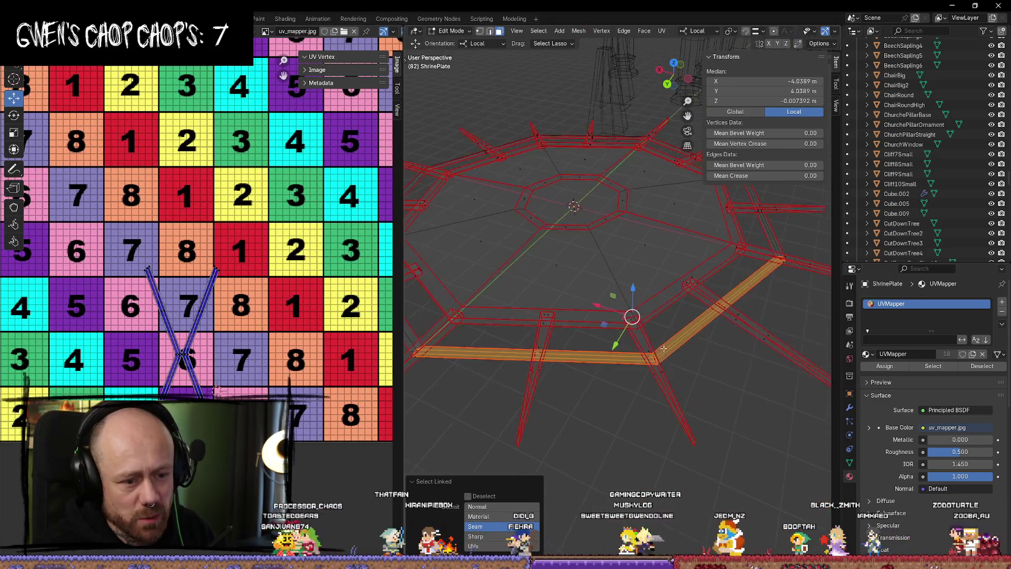
pyautogui.scroll(5, 672, 408)
pyautogui.moveTo(705, 432); pyautogui.dragTo(680, 345, button='middle')
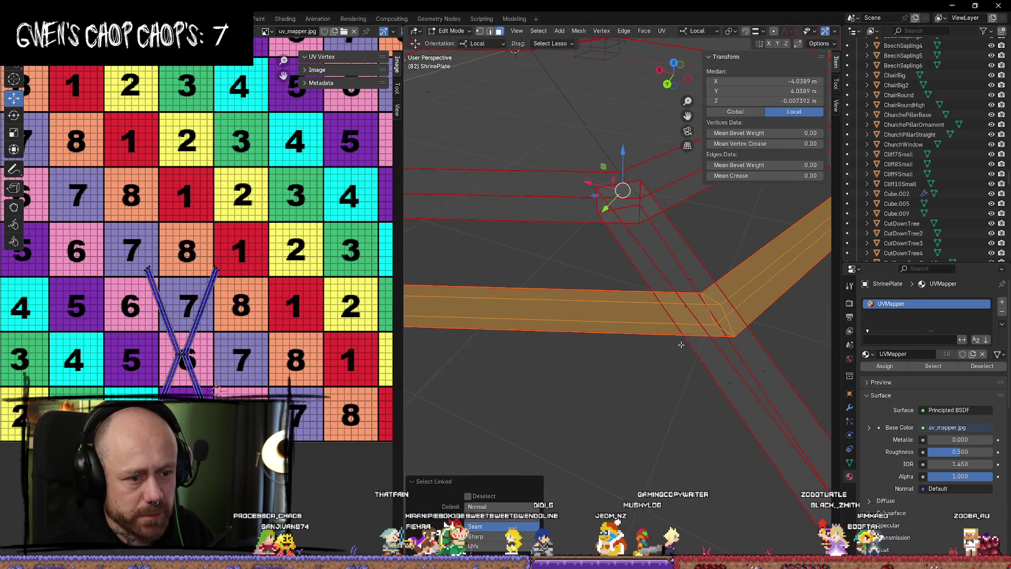
pyautogui.scroll(-6, 647, 324)
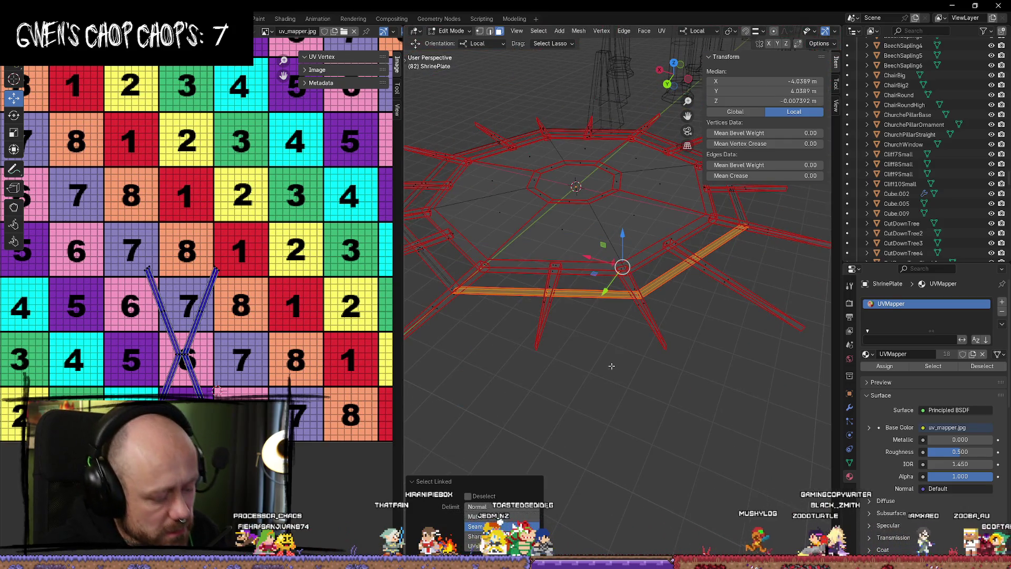
# Unwrap the ring strip Angle Based, then undo it and clear the selection.
pyautogui.press('u')
pyautogui.moveTo(613, 353)
pyautogui.click(688, 357)
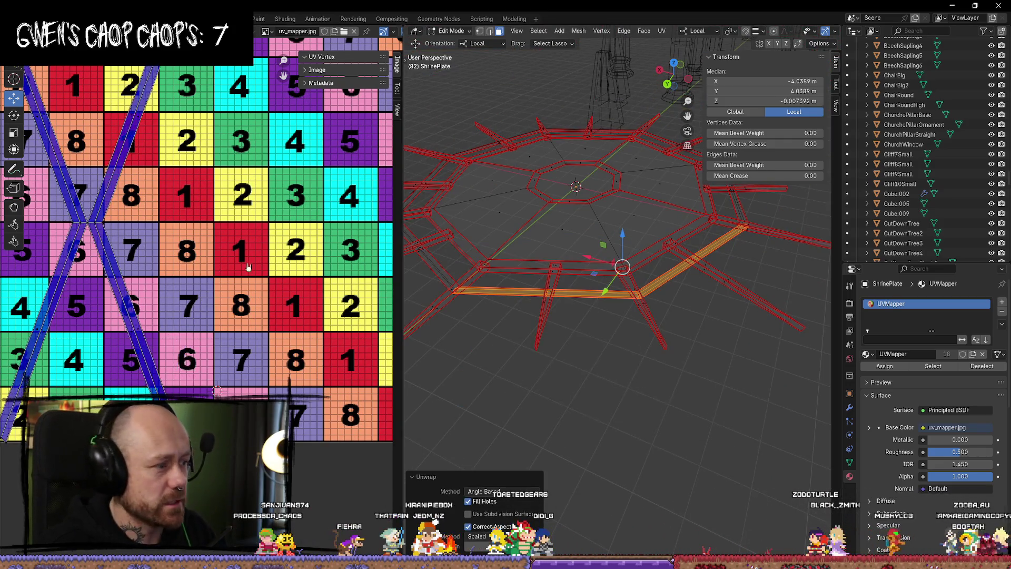
pyautogui.scroll(-3, 243, 263)
pyautogui.scroll(4, 226, 266)
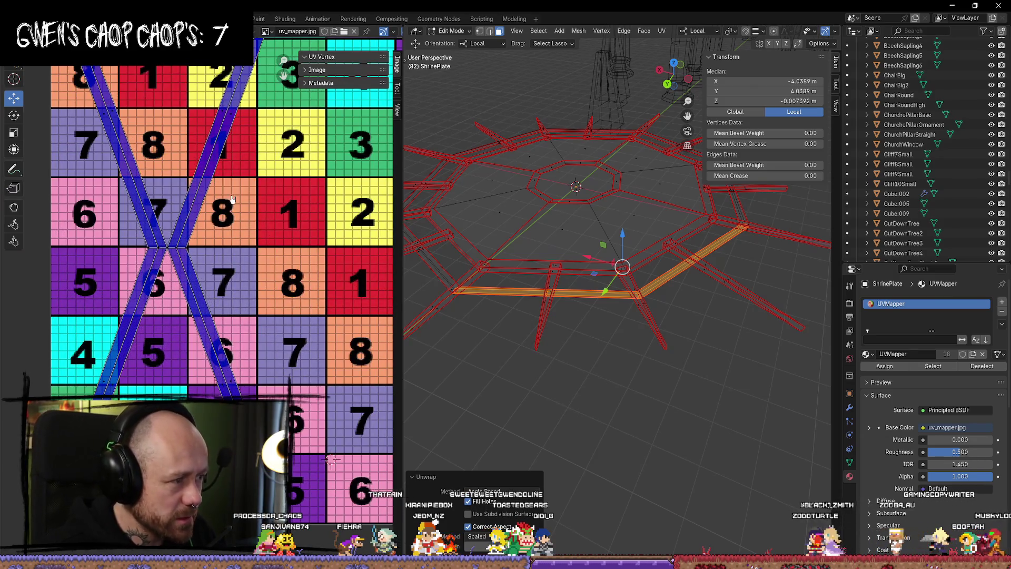
pyautogui.press('a')
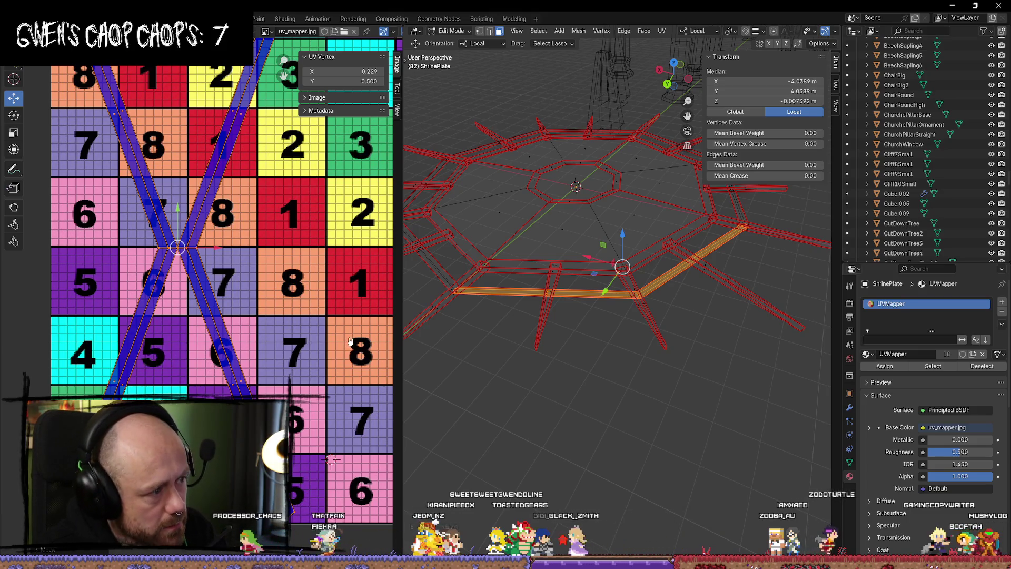
pyautogui.hotkey('ctrl', 'z')
pyautogui.hotkey('ctrl', 'z')
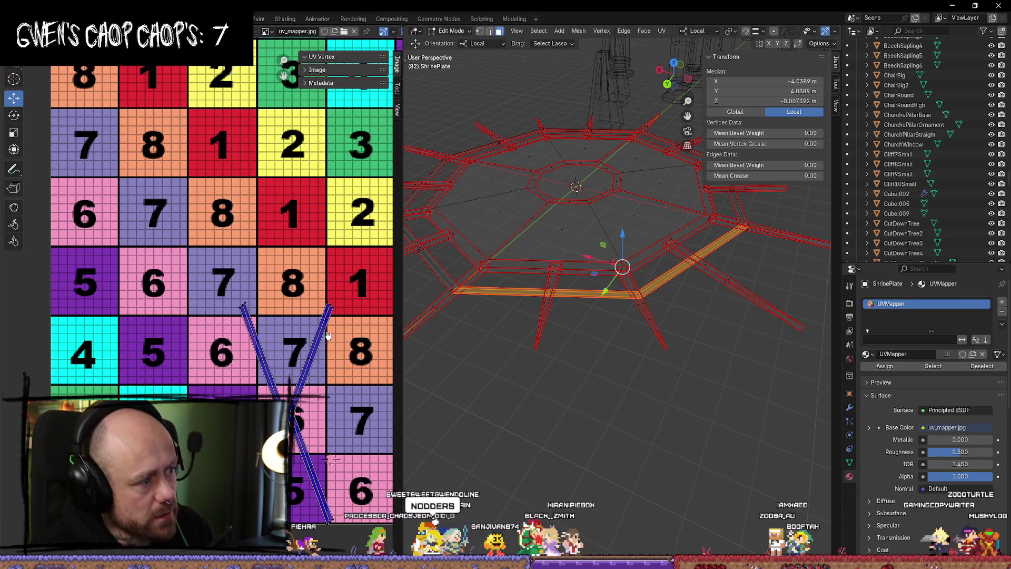
pyautogui.click(657, 322)
pyautogui.scroll(2, 658, 322)
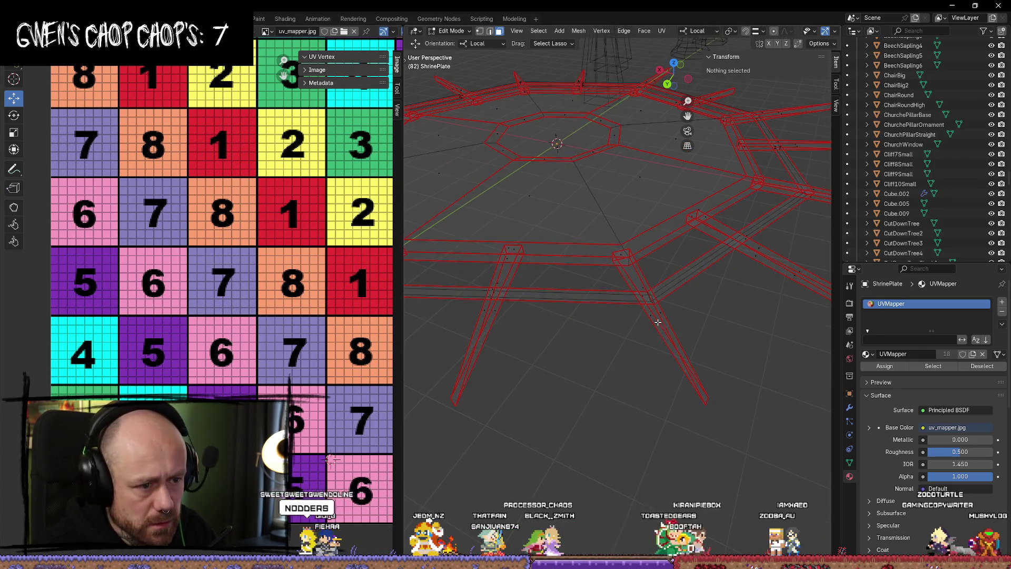
# Try selecting a beam face loop and a frame vertex while orbiting the octagonal frame.
pyautogui.scroll(3, 685, 329)
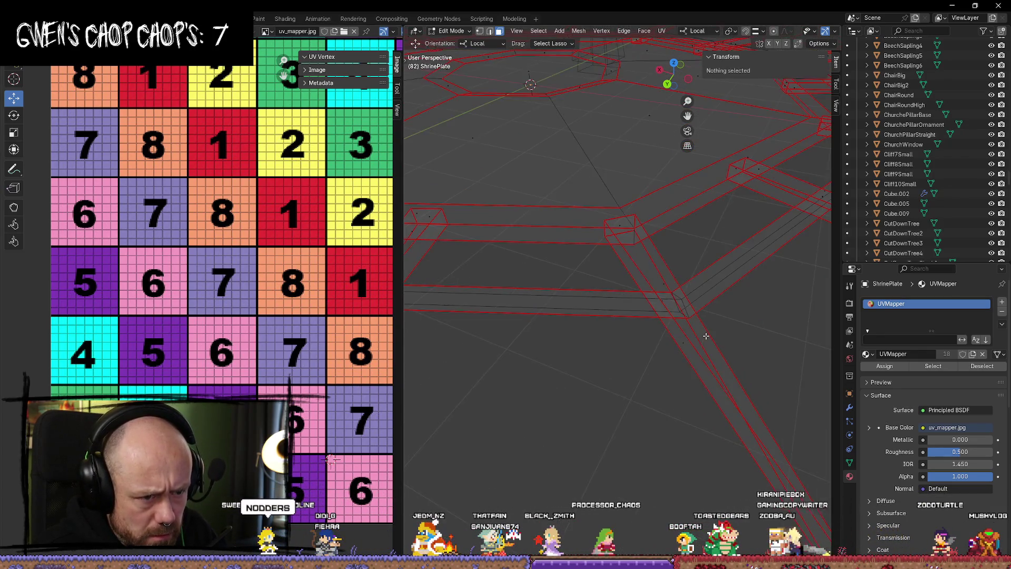
pyautogui.scroll(-5, 706, 336)
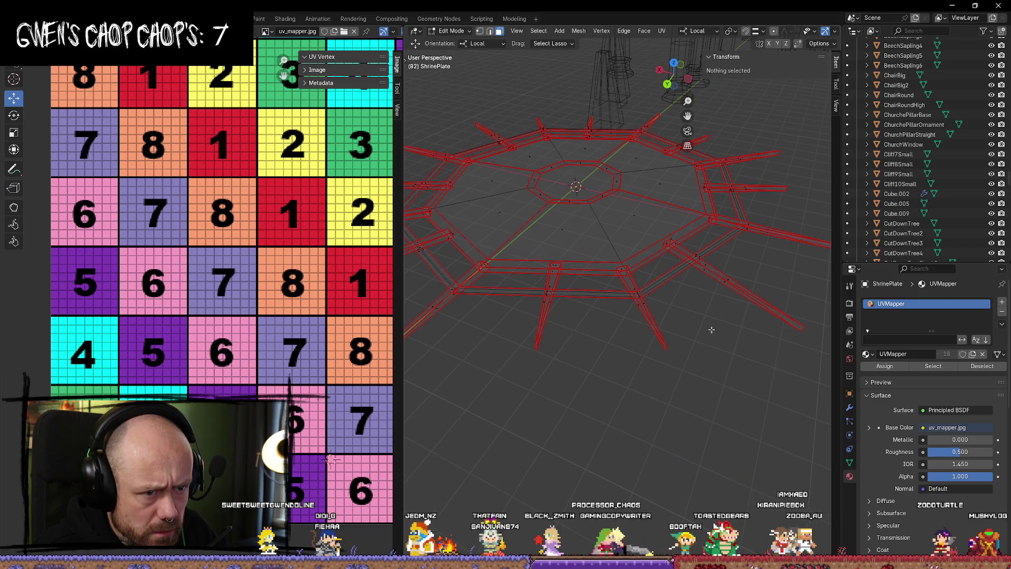
pyautogui.moveTo(705, 336)
pyautogui.mouseDown(button='middle')
pyautogui.moveTo(714, 348)
pyautogui.moveTo(768, 351)
pyautogui.moveTo(723, 302)
pyautogui.moveTo(598, 316)
pyautogui.moveTo(618, 343)
pyautogui.mouseUp(button='middle')
pyautogui.keyDown('alt'); pyautogui.click(634, 276); pyautogui.keyUp('alt')
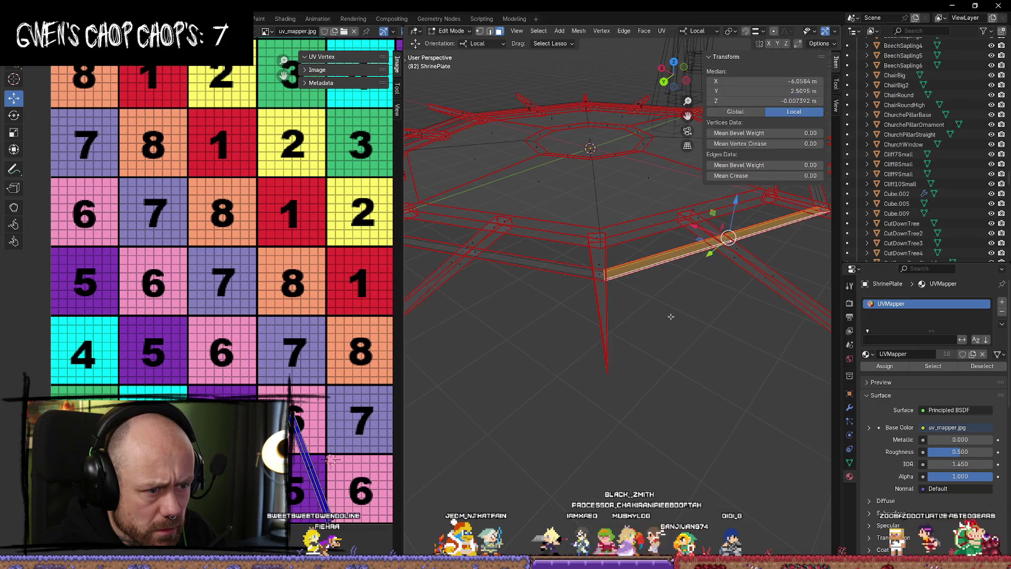
pyautogui.scroll(6, 658, 295)
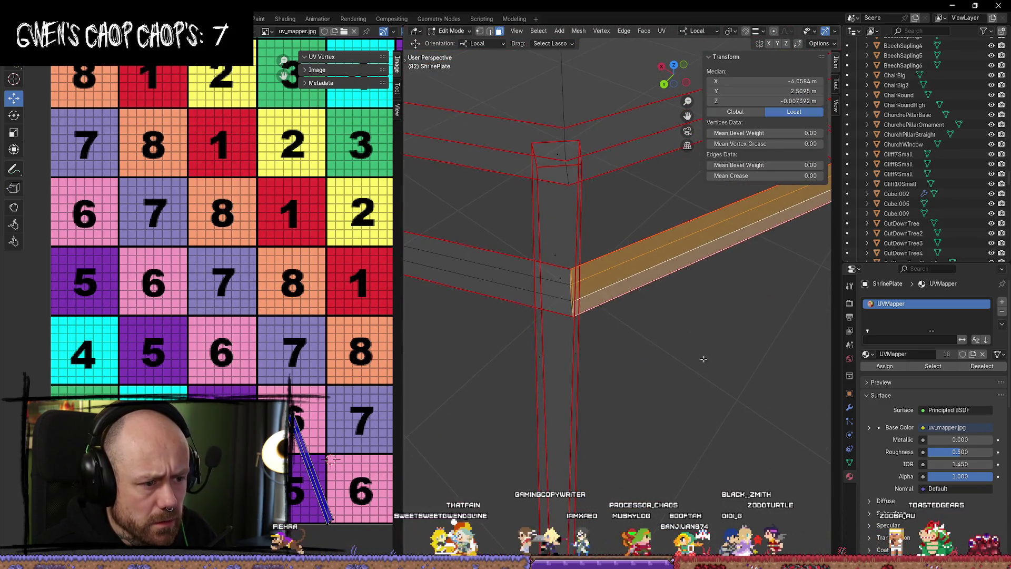
pyautogui.click(688, 322)
pyautogui.scroll(5, 684, 327)
pyautogui.scroll(-6, 674, 300)
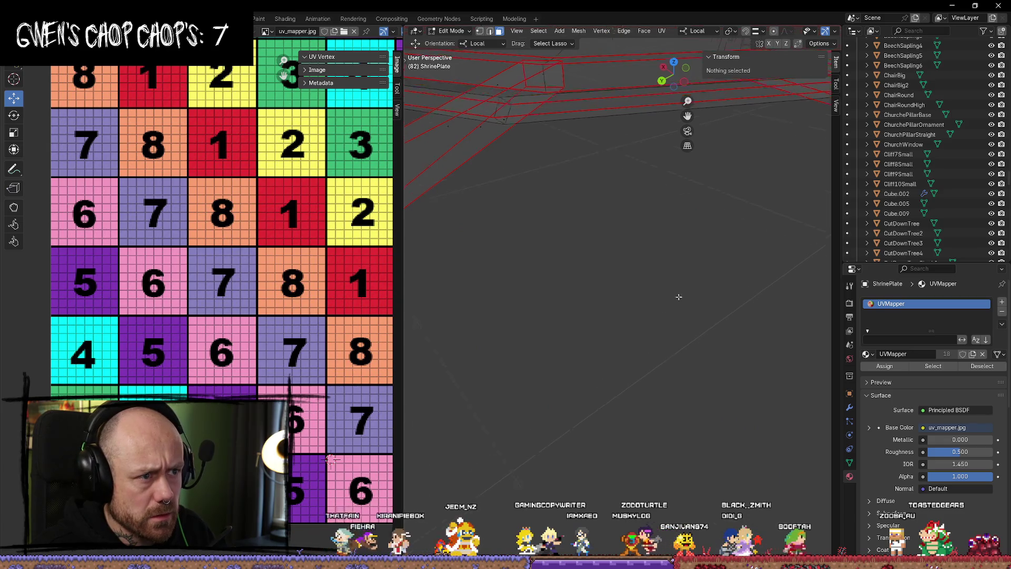
pyautogui.moveTo(670, 311)
pyautogui.mouseDown(button='middle')
pyautogui.moveTo(609, 326)
pyautogui.moveTo(599, 298)
pyautogui.mouseUp(button='middle')
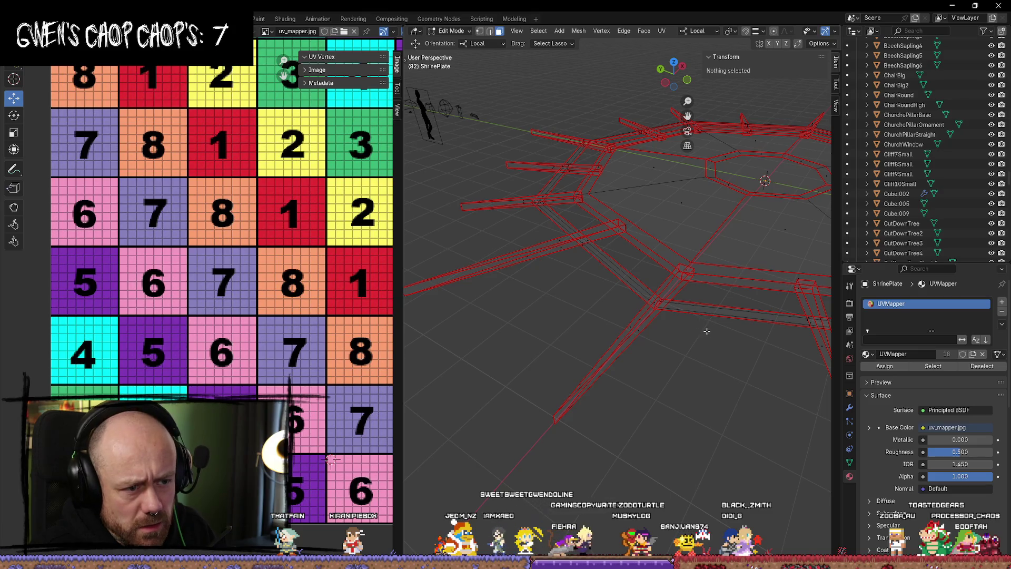
pyautogui.scroll(3, 736, 345)
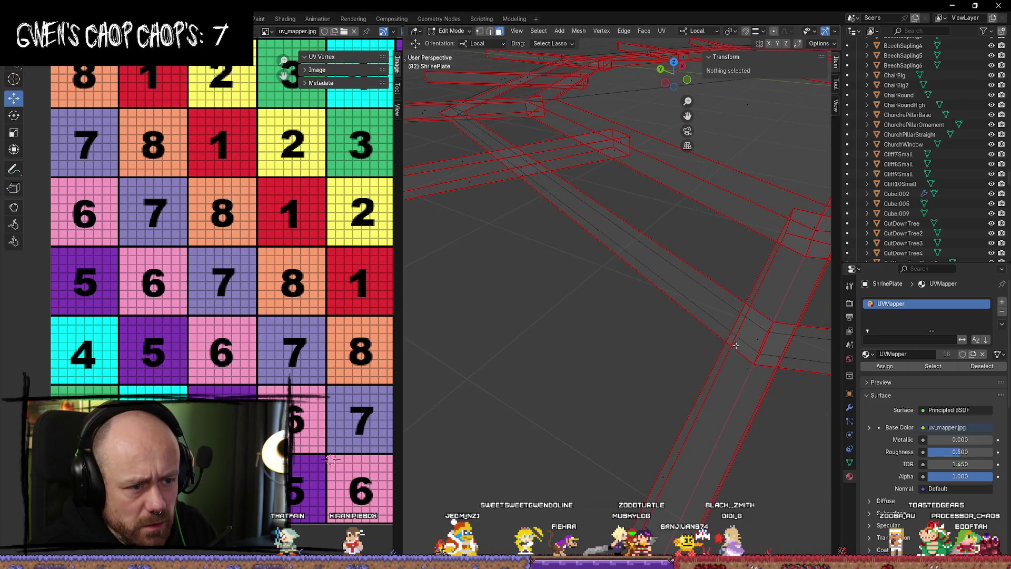
pyautogui.click(762, 345)
pyautogui.moveTo(762, 343)
pyautogui.mouseDown(button='middle')
pyautogui.moveTo(657, 300)
pyautogui.moveTo(556, 323)
pyautogui.moveTo(567, 327)
pyautogui.moveTo(568, 305)
pyautogui.moveTo(603, 388)
pyautogui.moveTo(524, 300)
pyautogui.moveTo(567, 300)
pyautogui.moveTo(585, 313)
pyautogui.mouseUp(button='middle')
# Test edge loops on the beams and lower ring, finally selecting one ring beam's loop.
pyautogui.keyDown('alt'); pyautogui.click(589, 385); pyautogui.keyUp('alt')
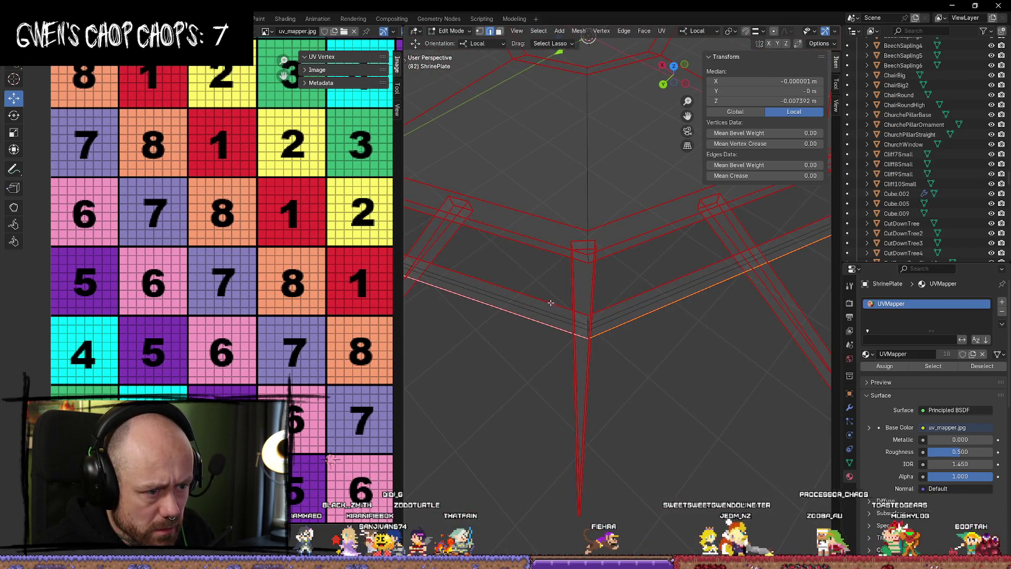
pyautogui.keyDown('alt'); pyautogui.click(504, 273); pyautogui.keyUp('alt')
pyautogui.moveTo(503, 273); pyautogui.dragTo(582, 276, button='middle')
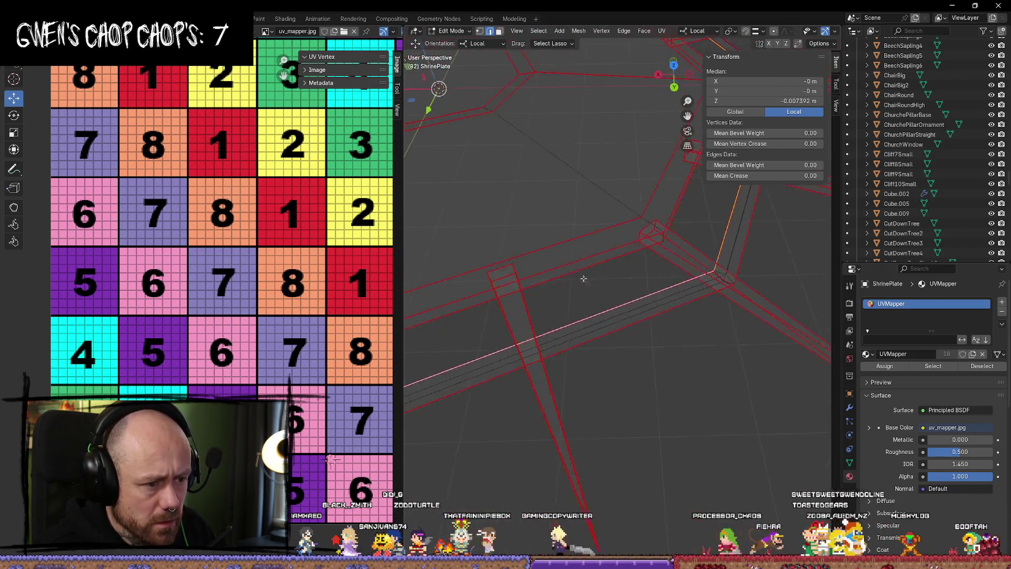
pyautogui.scroll(-5, 605, 310)
pyautogui.click(641, 357)
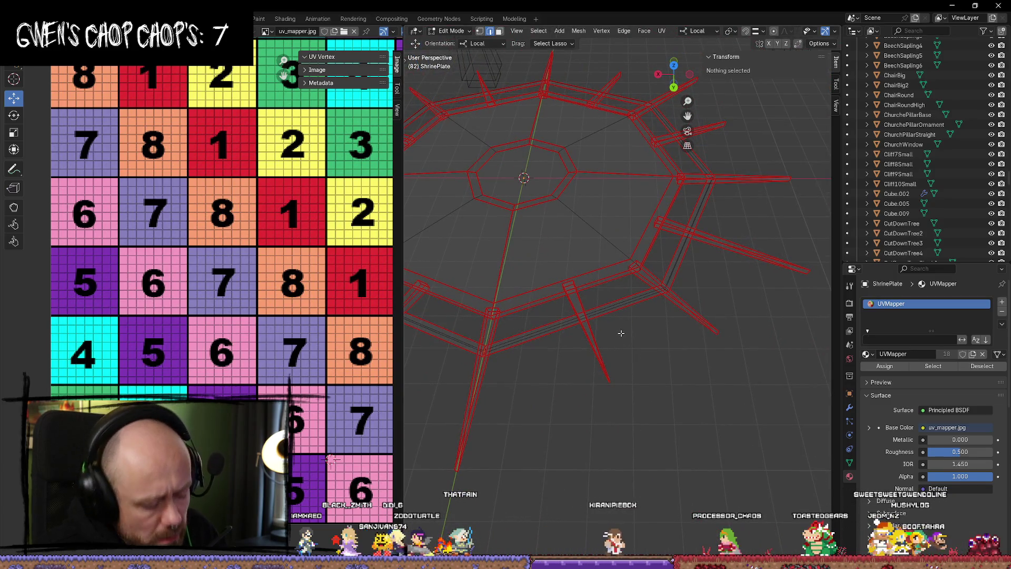
pyautogui.keyDown('alt'); pyautogui.click(519, 350); pyautogui.keyUp('alt')
pyautogui.click(538, 368)
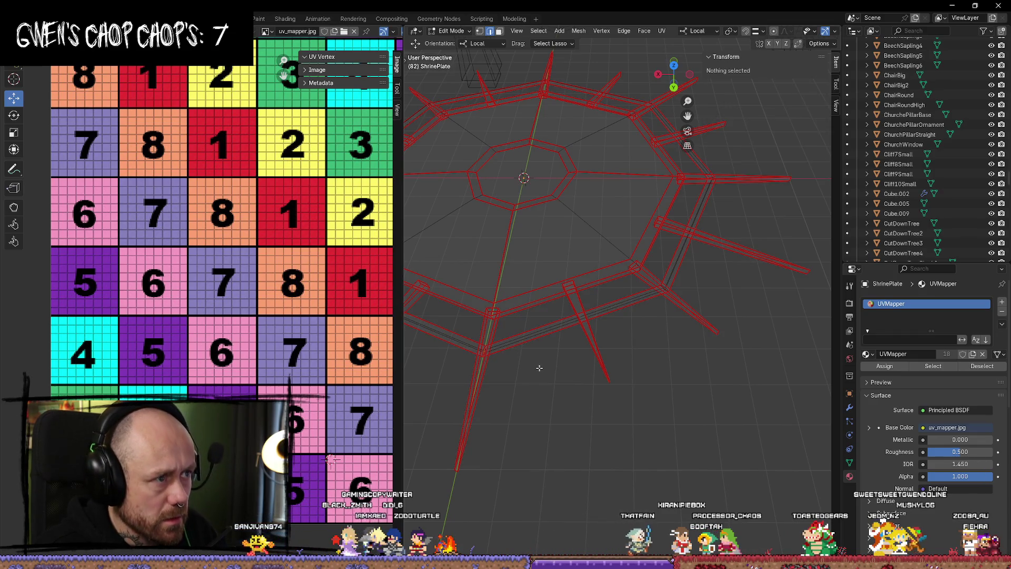
pyautogui.click(548, 335)
pyautogui.moveTo(548, 335)
pyautogui.mouseDown(button='middle')
pyautogui.moveTo(633, 333)
pyautogui.moveTo(638, 347)
pyautogui.mouseUp(button='middle')
pyautogui.scroll(8, 640, 358)
pyautogui.click(646, 371)
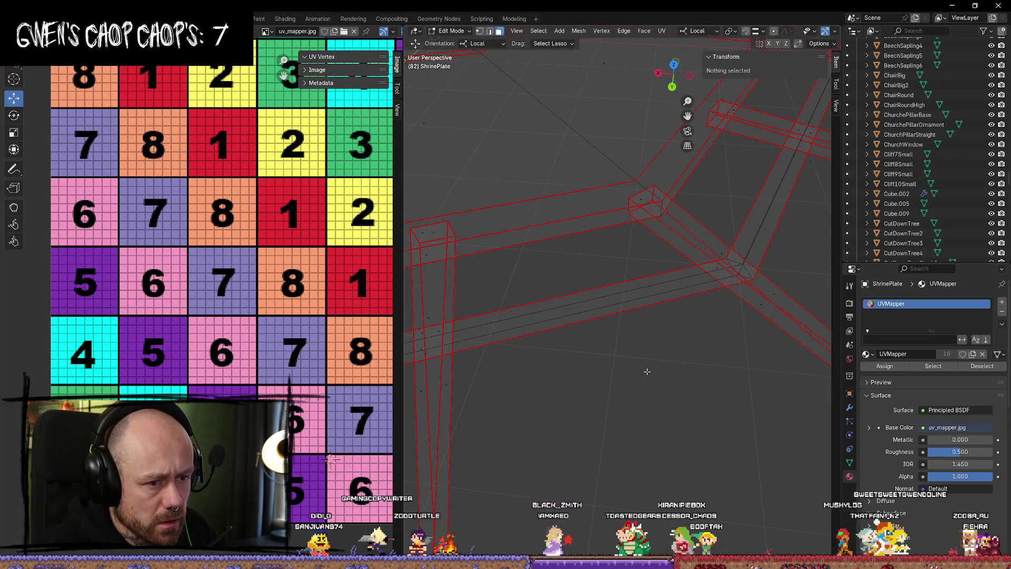
pyautogui.keyDown('alt'); pyautogui.click(647, 315); pyautogui.keyUp('alt')
pyautogui.moveTo(648, 316)
pyautogui.mouseDown(button='middle')
pyautogui.moveTo(651, 333)
pyautogui.moveTo(468, 392)
pyautogui.mouseUp(button='middle')
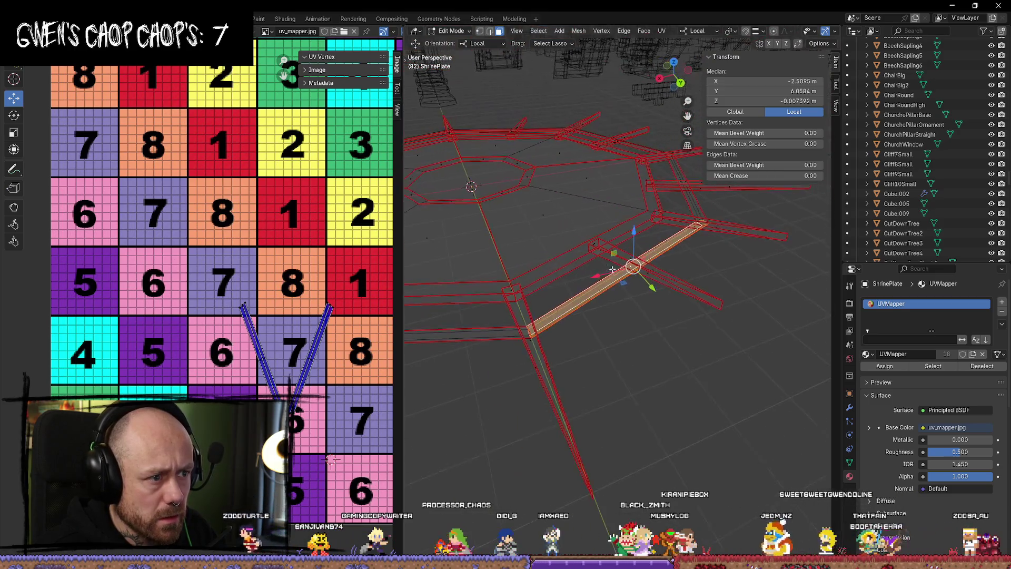
pyautogui.click(468, 392)
pyautogui.keyDown('alt'); pyautogui.click(466, 332); pyautogui.keyUp('alt')
pyautogui.moveTo(466, 333)
pyautogui.mouseDown(button='middle')
pyautogui.moveTo(615, 362)
pyautogui.moveTo(608, 379)
pyautogui.moveTo(602, 350)
pyautogui.mouseUp(button='middle')
pyautogui.scroll(5, 602, 350)
pyautogui.hotkey('alt', 'a')
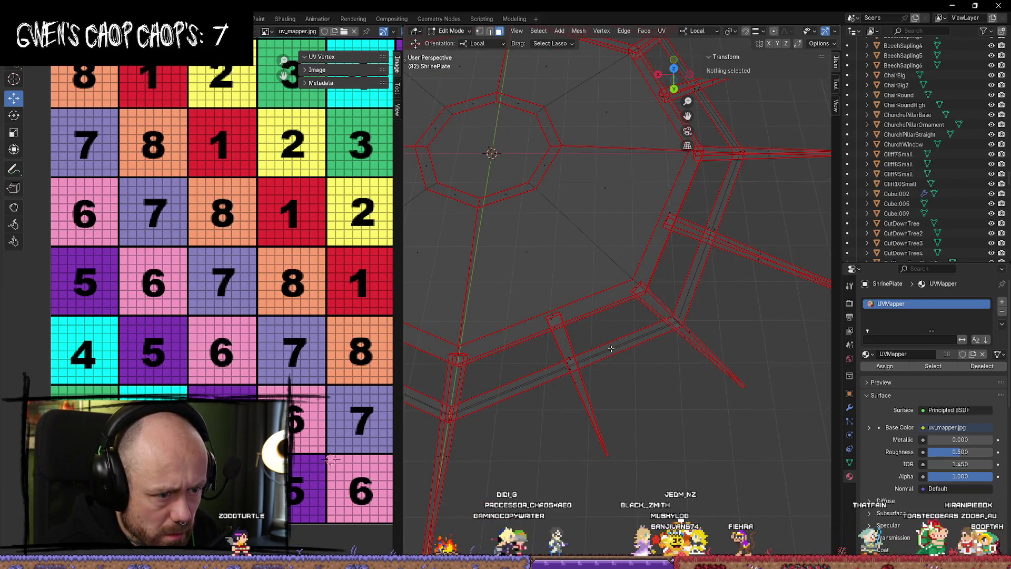
pyautogui.click(626, 349)
pyautogui.moveTo(646, 387); pyautogui.dragTo(526, 421, button='middle')
pyautogui.click(508, 432)
pyautogui.scroll(-3, 221, 253)
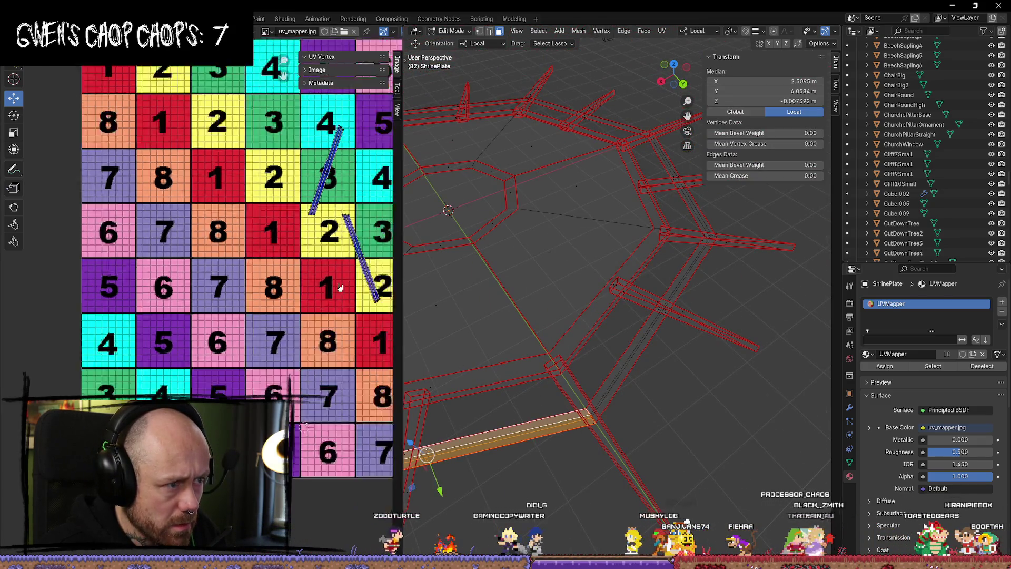
pyautogui.click(693, 416)
pyautogui.moveTo(693, 416); pyautogui.dragTo(653, 369, button='middle')
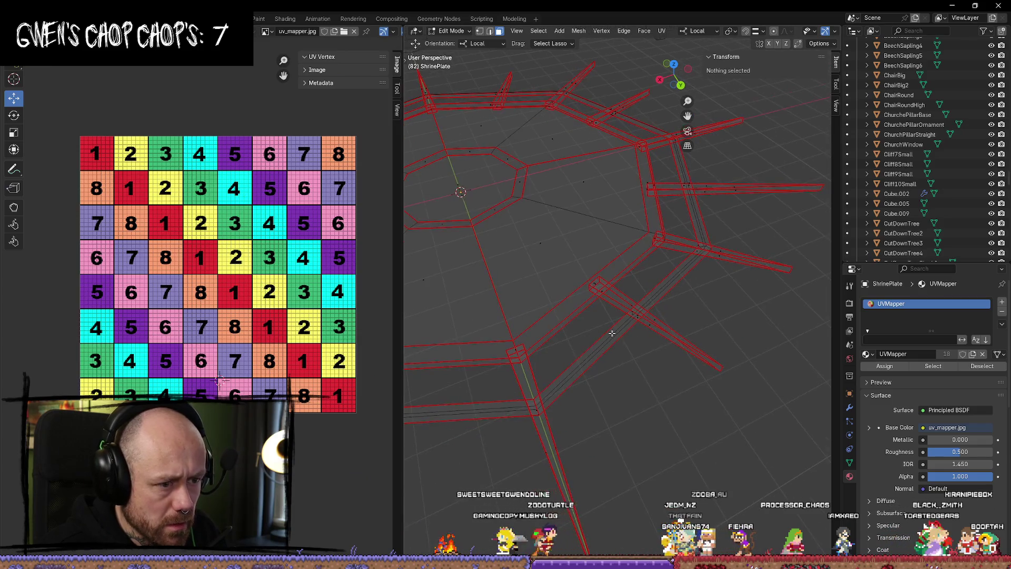
pyautogui.click(622, 337)
pyautogui.moveTo(621, 337); pyautogui.dragTo(672, 389, button='middle')
pyautogui.moveTo(683, 350)
pyautogui.mouseDown(button='middle')
pyautogui.moveTo(654, 289)
pyautogui.moveTo(671, 368)
pyautogui.mouseUp(button='middle')
pyautogui.click(671, 371)
pyautogui.moveTo(632, 331)
pyautogui.mouseDown(button='middle')
pyautogui.moveTo(600, 271)
pyautogui.moveTo(618, 261)
pyautogui.moveTo(551, 293)
pyautogui.moveTo(602, 279)
pyautogui.mouseUp(button='middle')
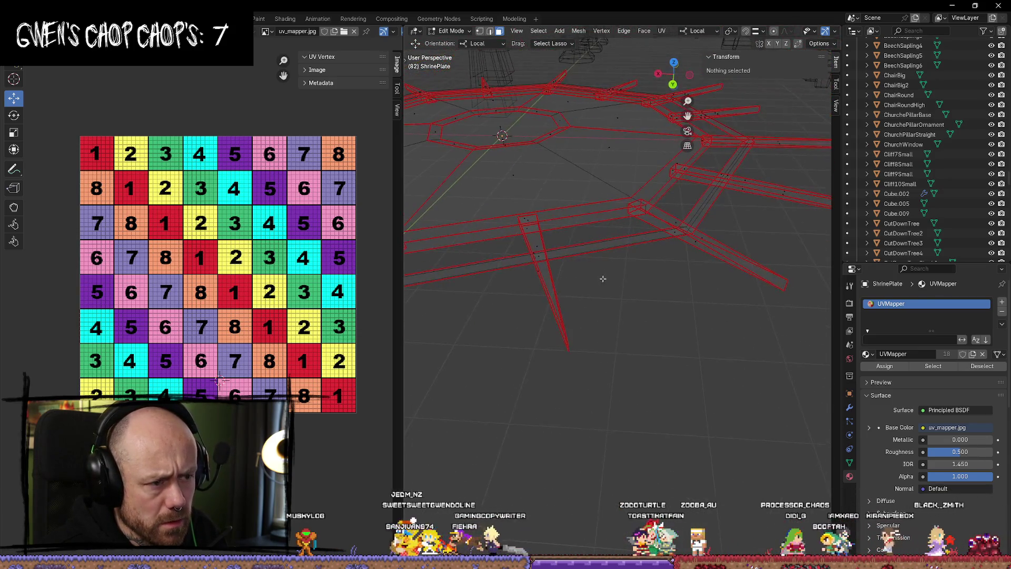
pyautogui.click(603, 244)
# Select the diagonal and horizontal beam faces, apply Smart UV Project, then undo it.
pyautogui.click(619, 243)
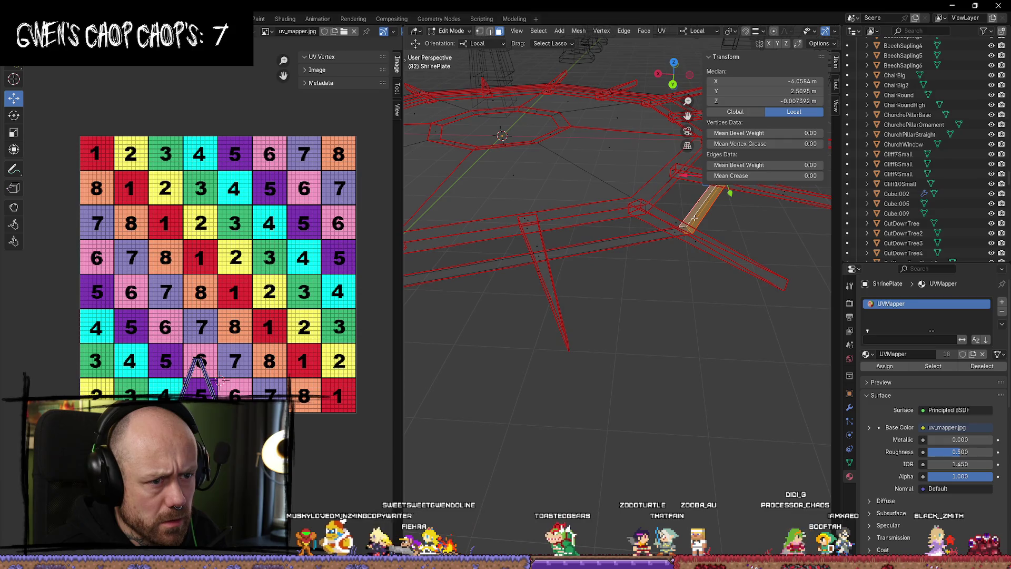
pyautogui.keyDown('shift'); pyautogui.click(625, 236); pyautogui.keyUp('shift')
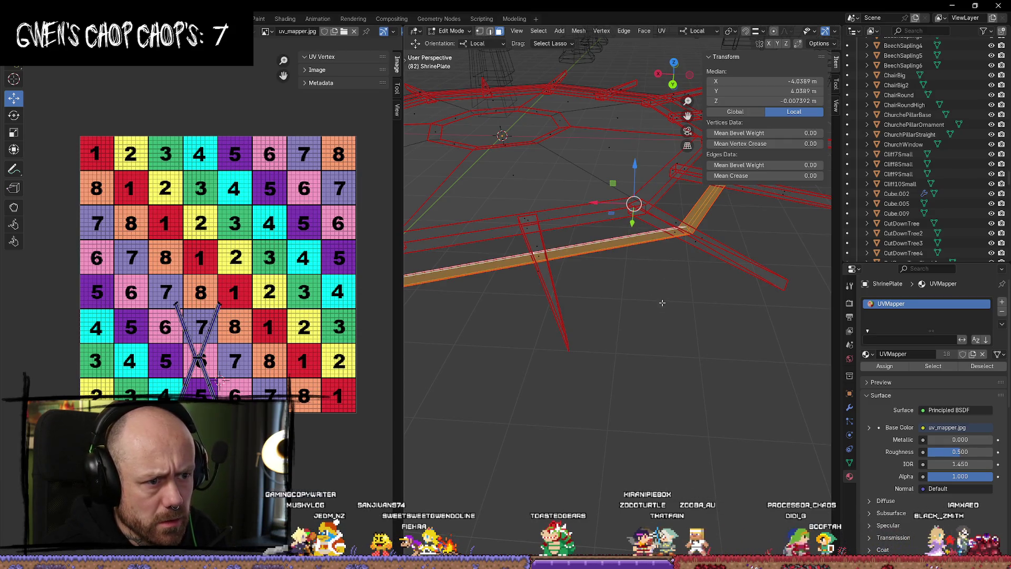
pyautogui.moveTo(626, 236); pyautogui.dragTo(658, 357, button='middle')
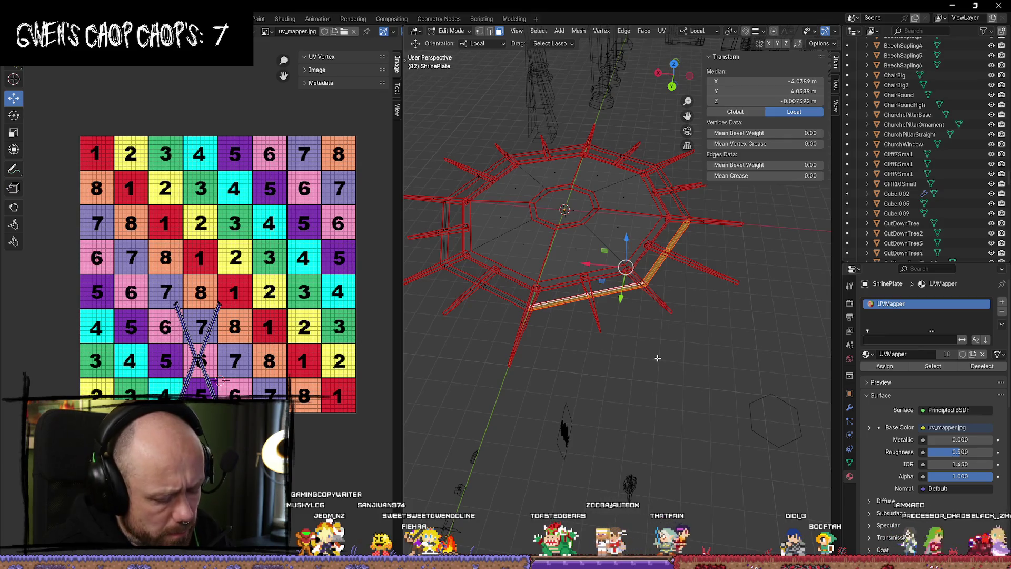
pyautogui.press('u')
pyautogui.moveTo(658, 358)
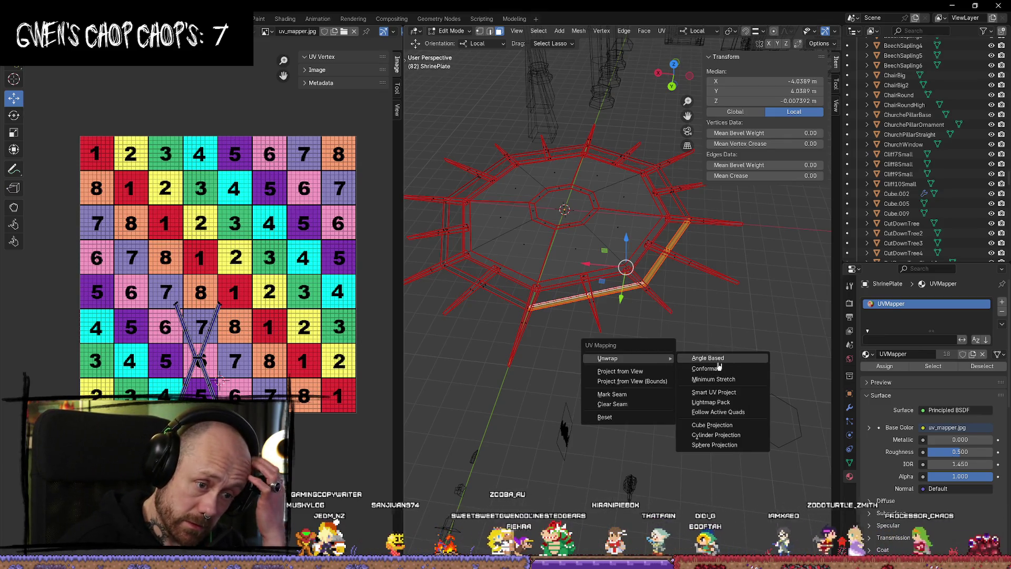
pyautogui.click(732, 395)
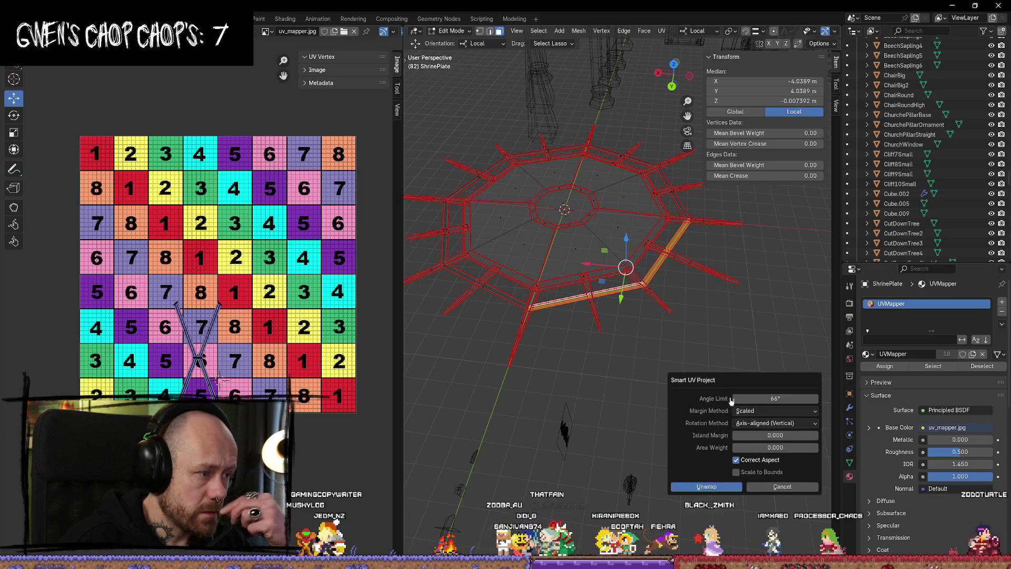
pyautogui.click(706, 487)
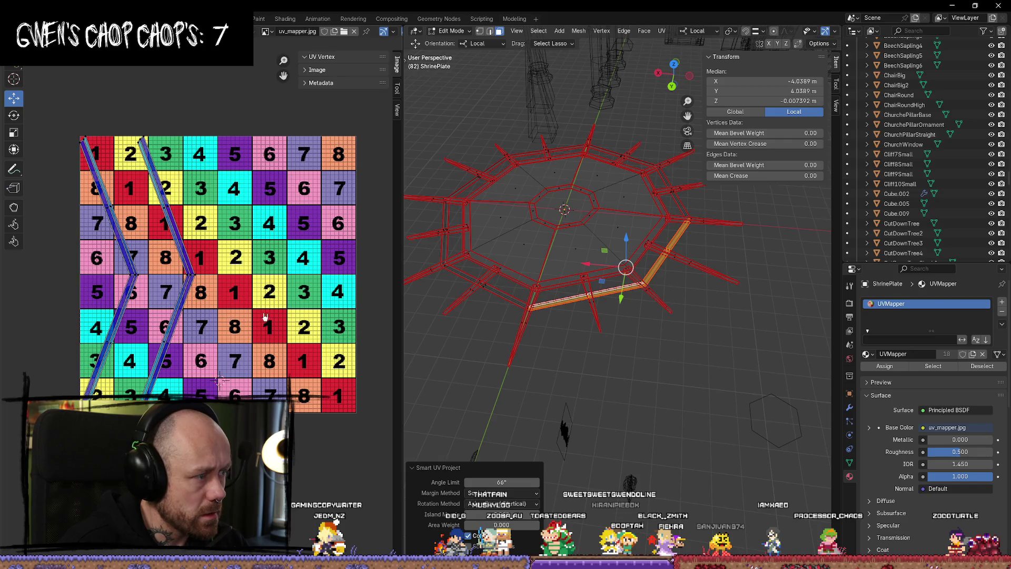
pyautogui.hotkey('ctrl', 'z')
# Unwrap the selected strip with Angle Based, producing a large X island.
pyautogui.scroll(3, 652, 361)
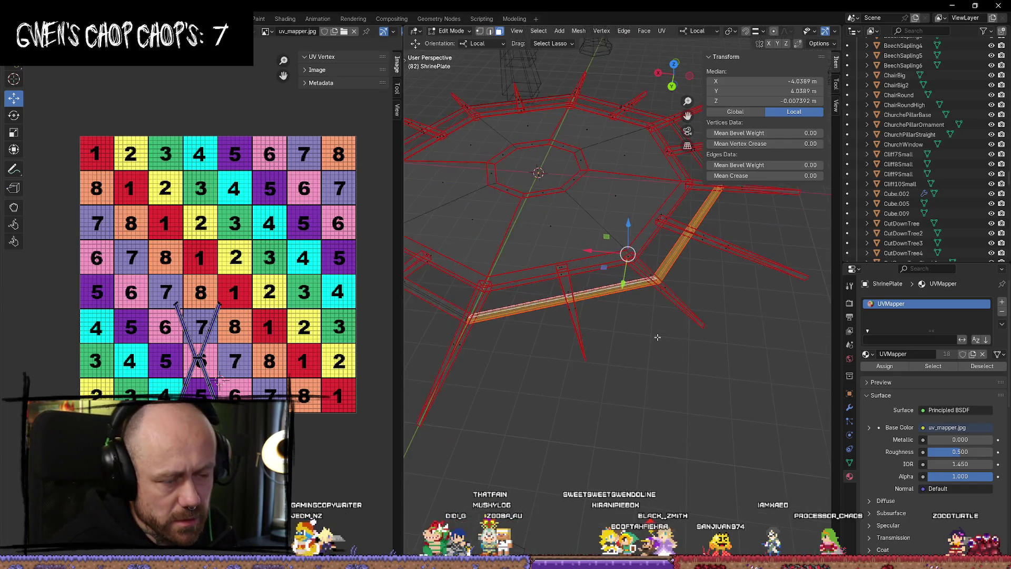
pyautogui.press('u')
pyautogui.moveTo(656, 332)
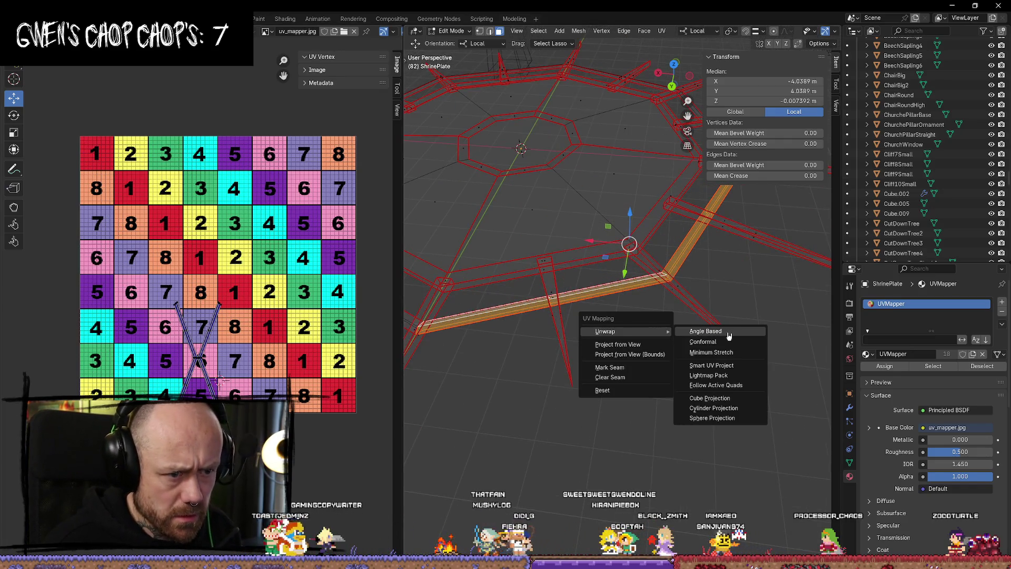
pyautogui.click(729, 334)
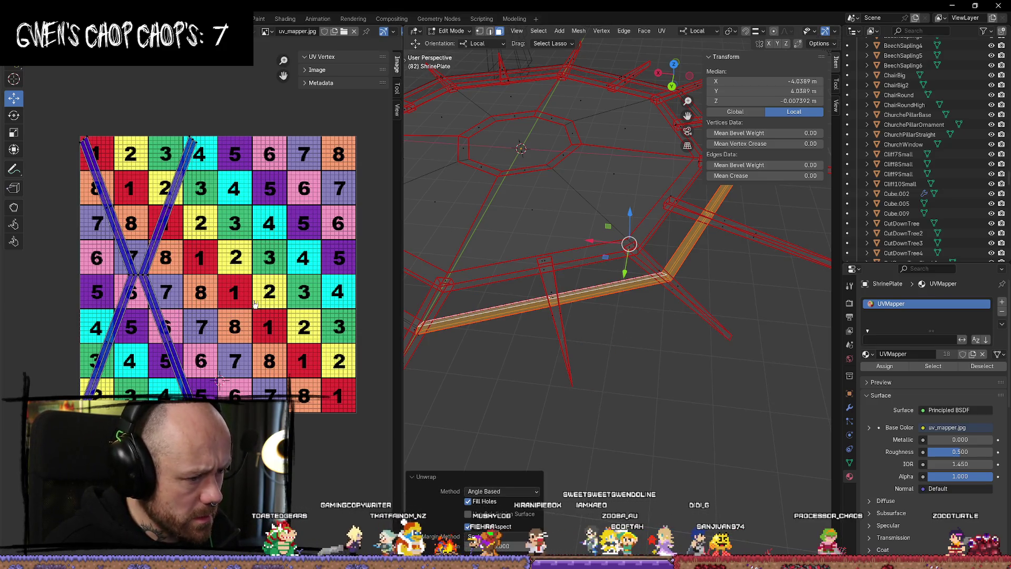
# Try moving the X island's crossing vertex, undoing back to the original small X.
pyautogui.press('l')
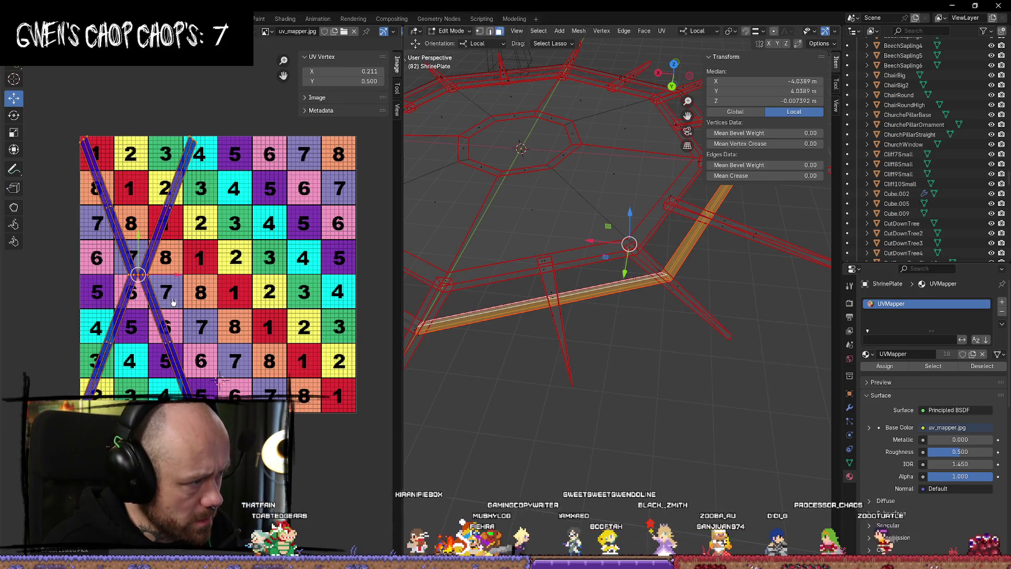
pyautogui.click(173, 277)
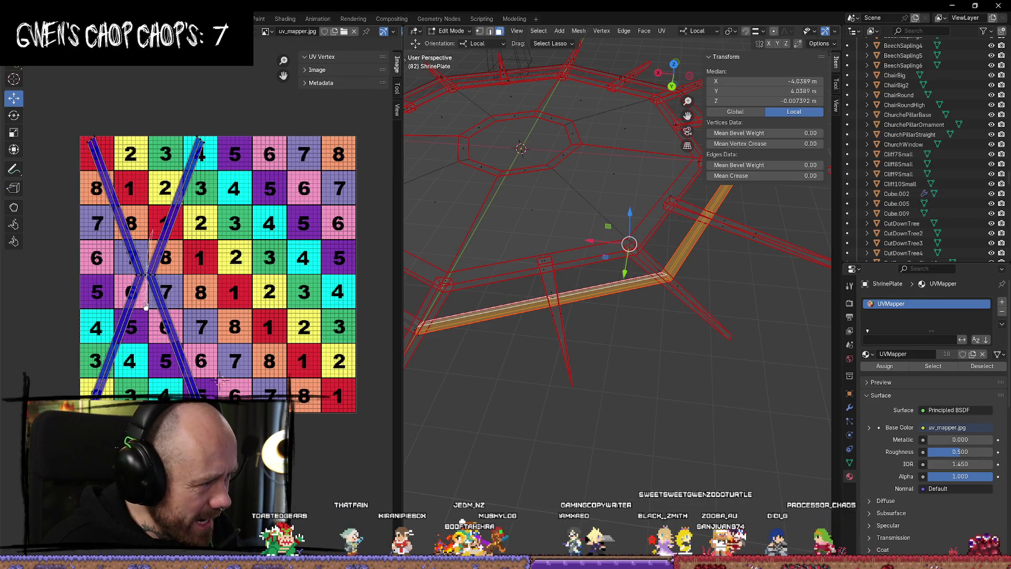
pyautogui.scroll(6, 151, 274)
pyautogui.click(200, 217)
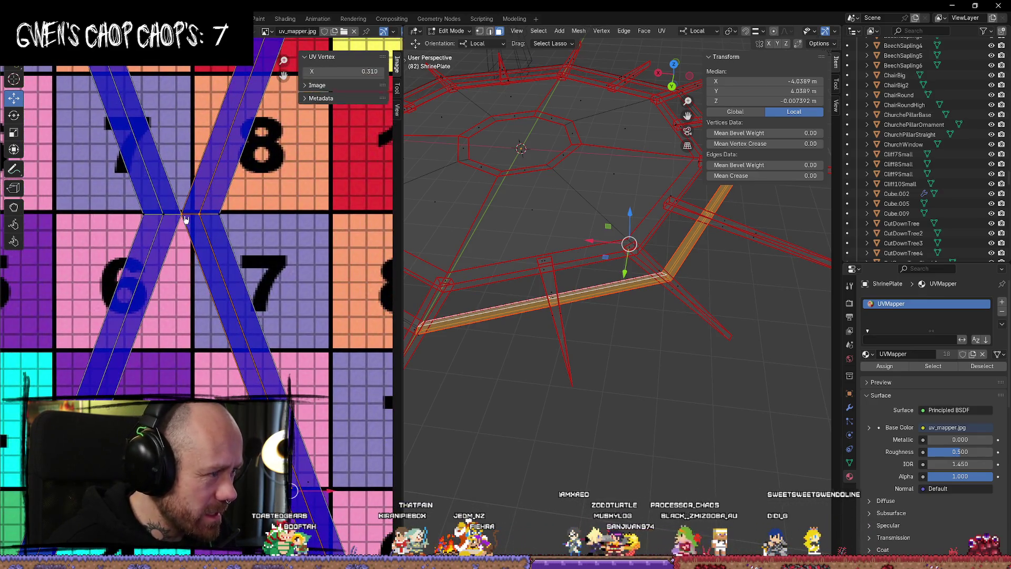
pyautogui.press('g')
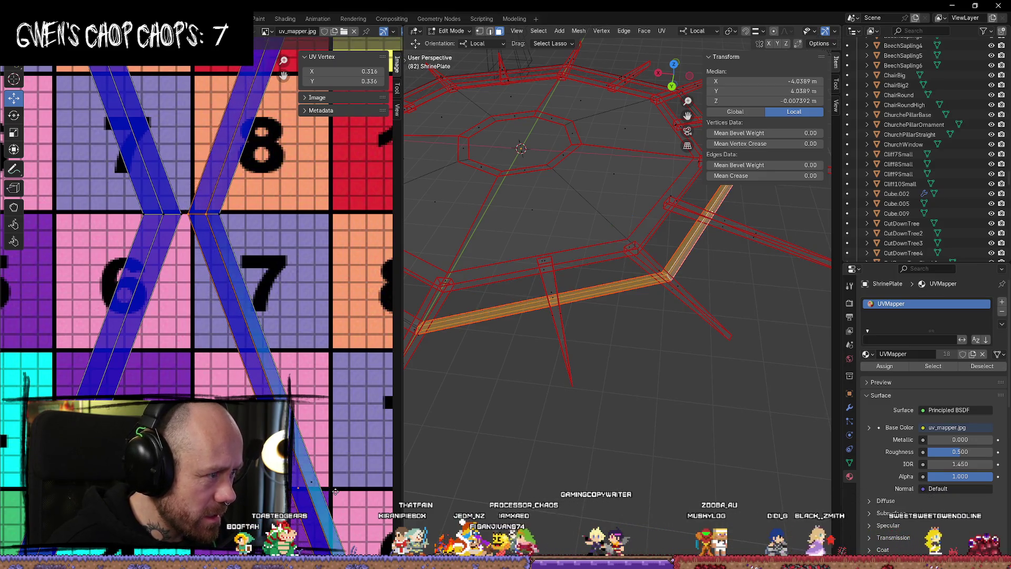
pyautogui.click(338, 492)
pyautogui.hotkey('ctrl', 'z')
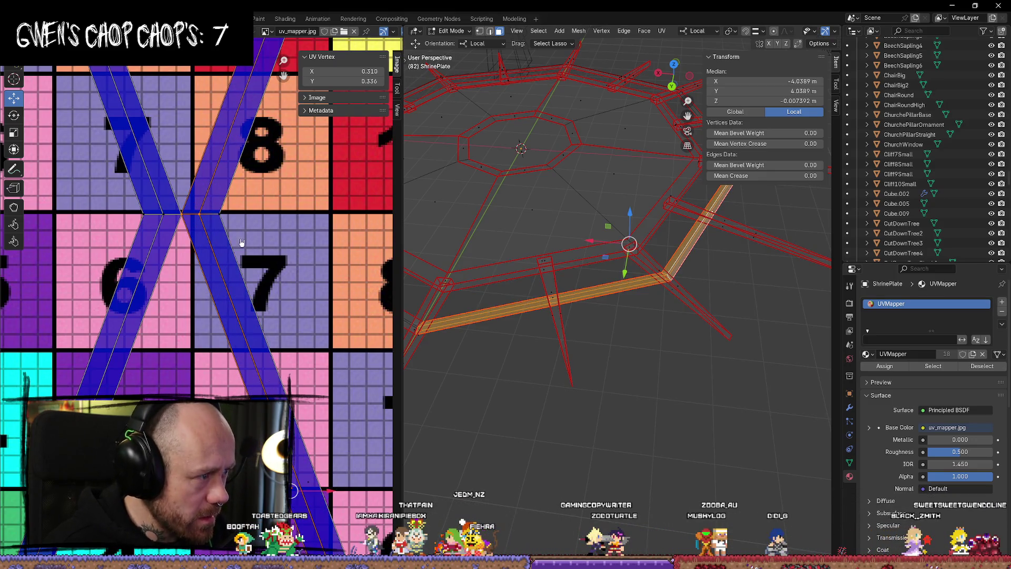
pyautogui.scroll(-5, 293, 302)
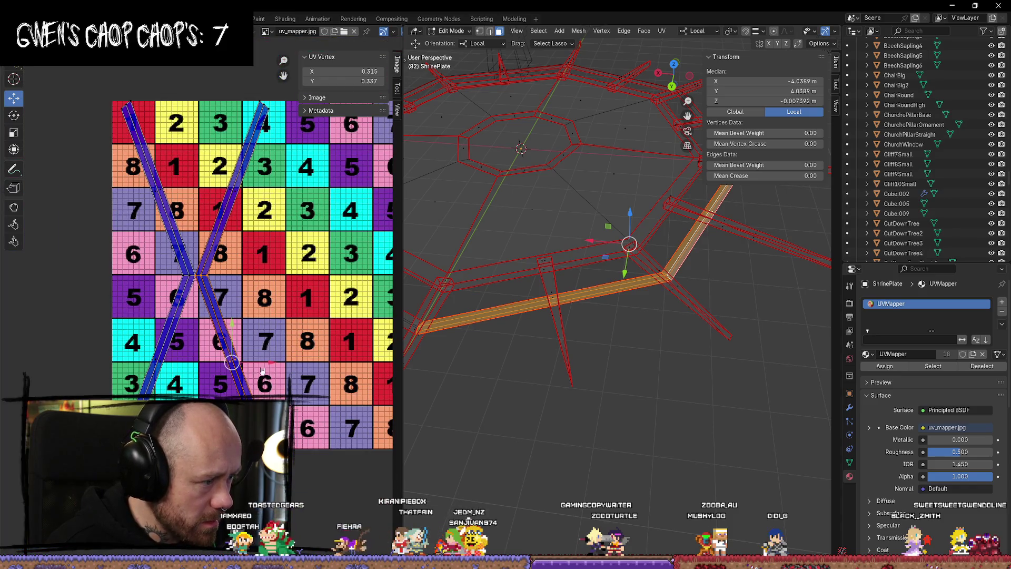
pyautogui.moveTo(271, 363); pyautogui.dragTo(296, 363)
pyautogui.hotkey('ctrl', 'z')
pyautogui.hotkey('ctrl', 'z')
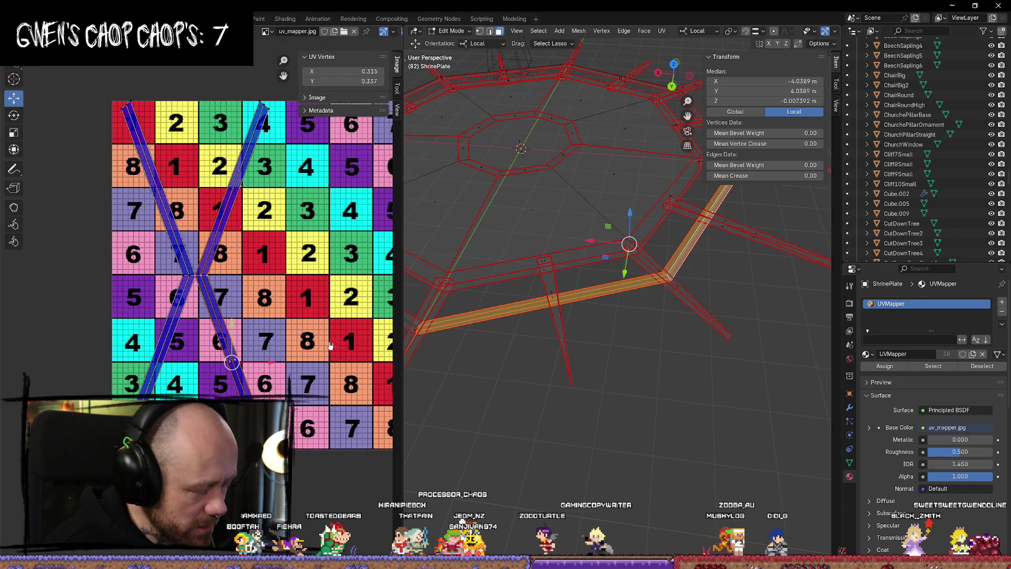
pyautogui.hotkey('ctrl', 'z')
pyautogui.hotkey('ctrl', 'z')
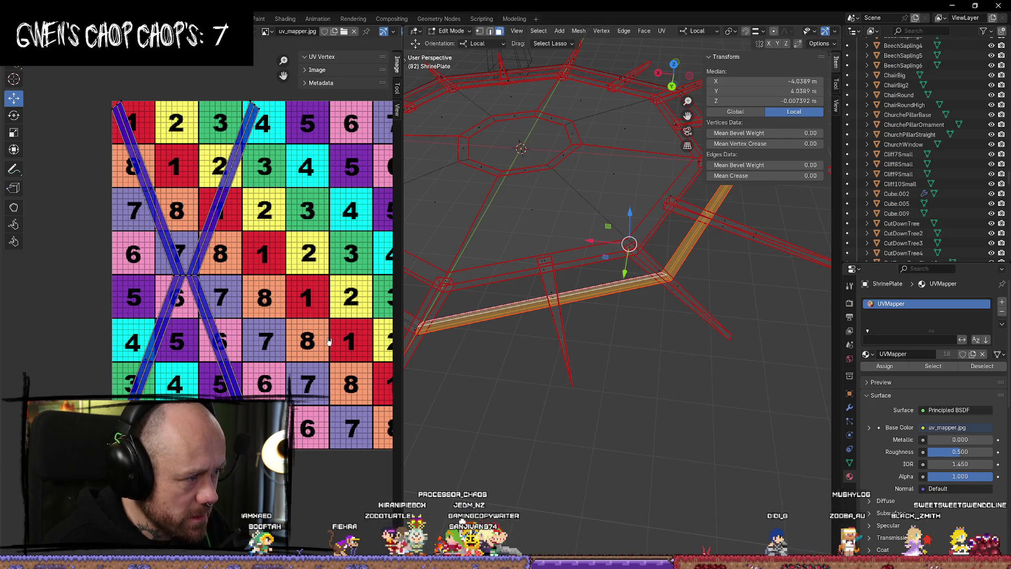
pyautogui.scroll(7, 311, 339)
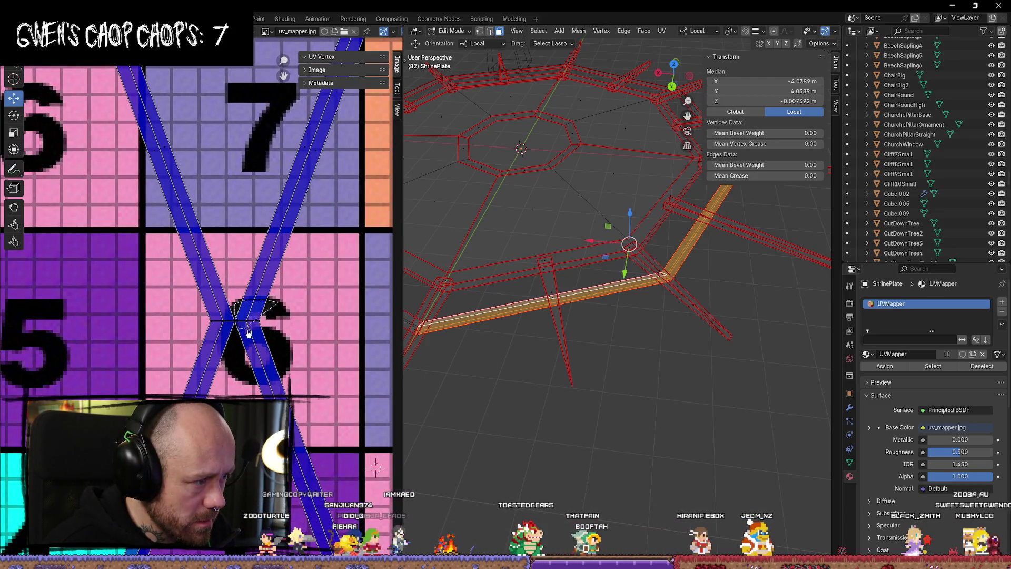
# Select one strand of the X island and move the right strip further right.
pyautogui.click(251, 326)
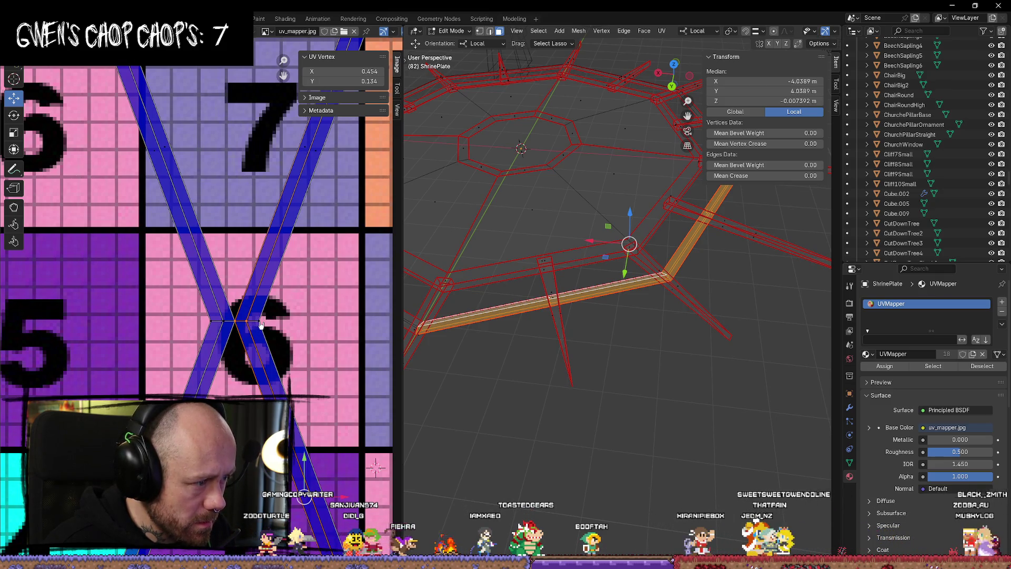
pyautogui.scroll(-4, 309, 390)
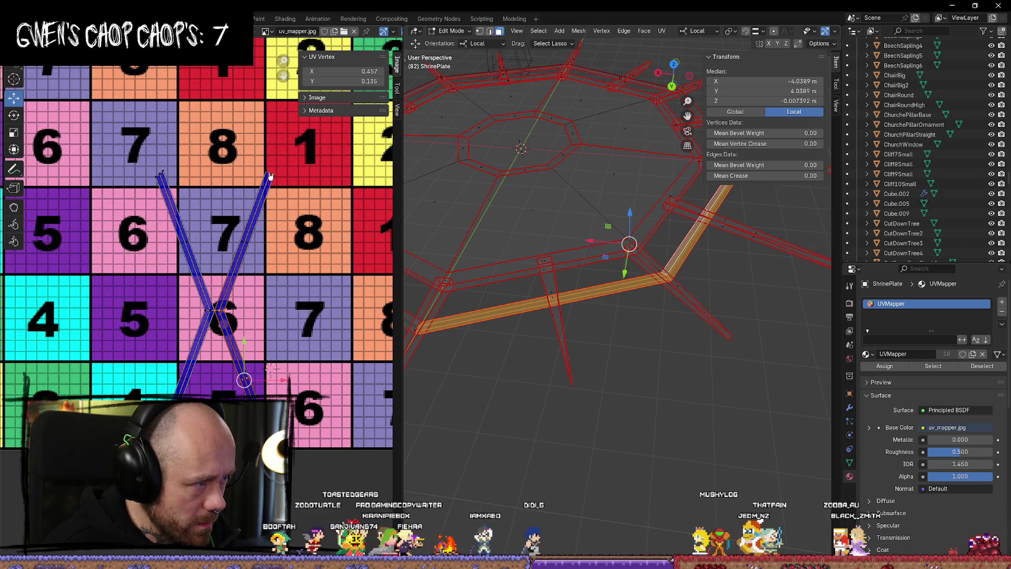
pyautogui.moveTo(276, 180); pyautogui.dragTo(278, 184)
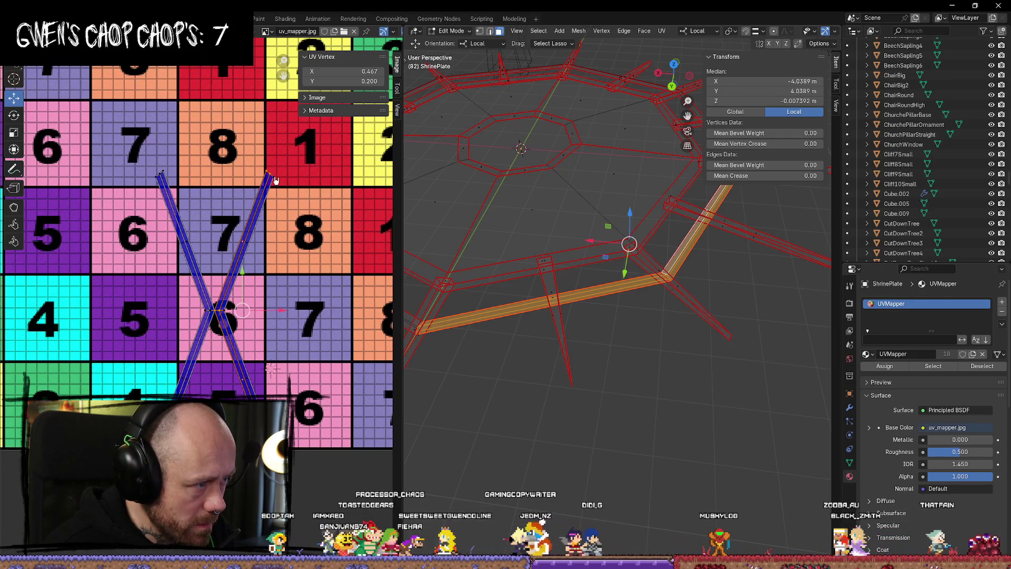
pyautogui.moveTo(288, 319); pyautogui.dragTo(315, 319)
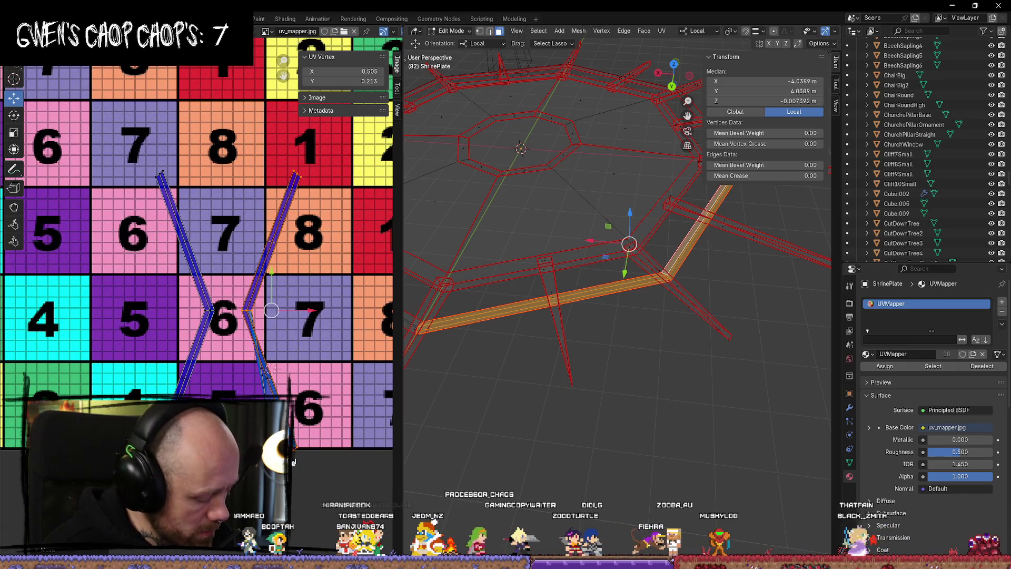
pyautogui.hotkey('ctrl', 'z')
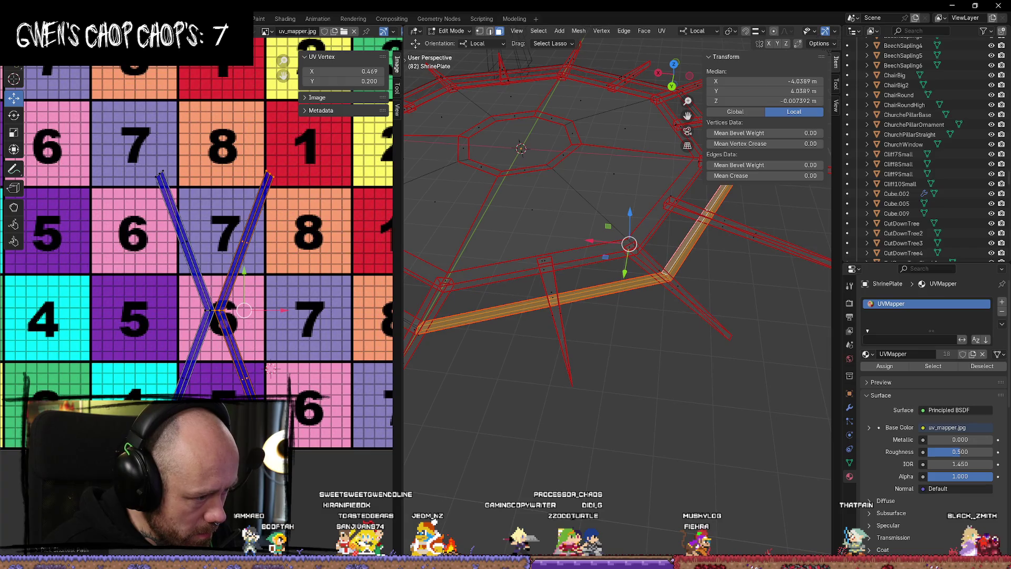
pyautogui.moveTo(283, 312); pyautogui.dragTo(315, 312)
pyautogui.scroll(-5, 315, 316)
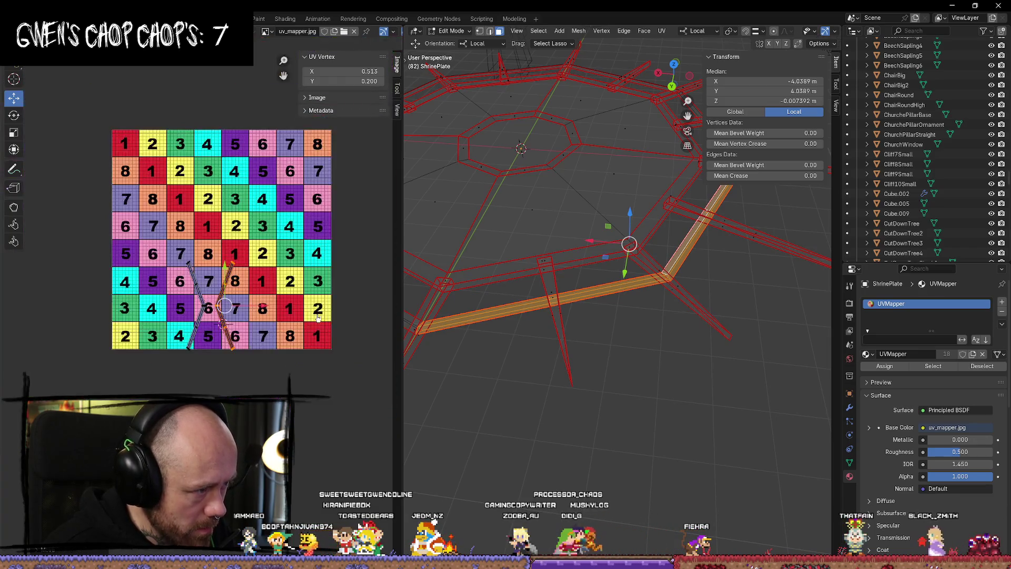
pyautogui.scroll(7, 315, 350)
pyautogui.scroll(-3, 315, 349)
# Rotate the UV strips and place the right strip beside the left one as a chevron.
pyautogui.press('r')
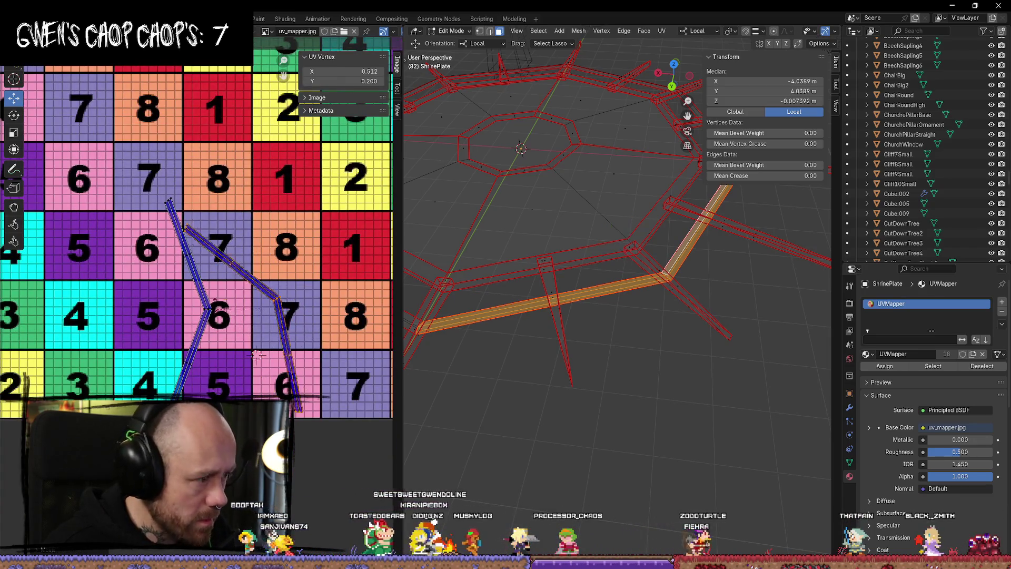
pyautogui.click(232, 289)
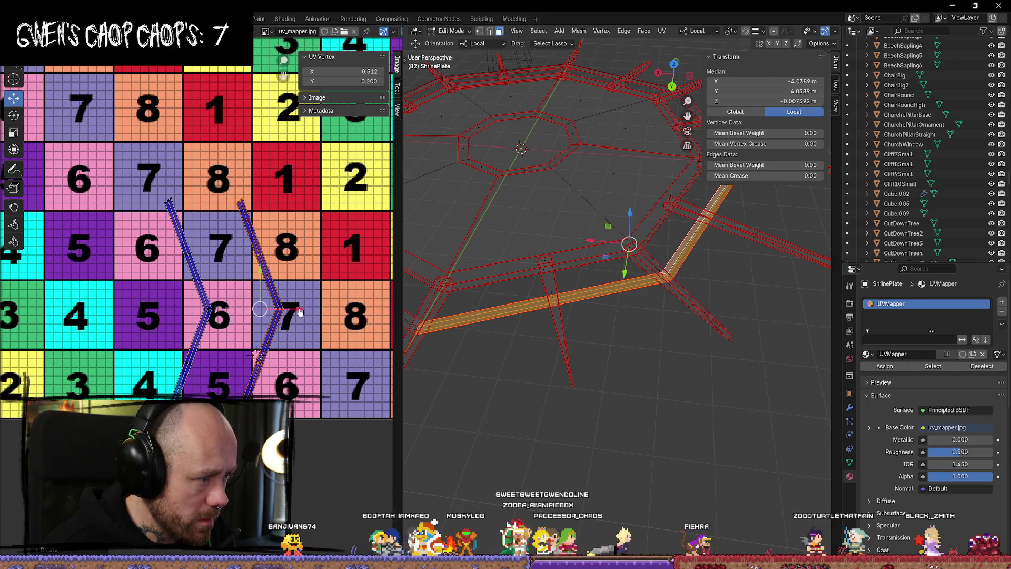
pyautogui.moveTo(300, 312); pyautogui.dragTo(245, 309)
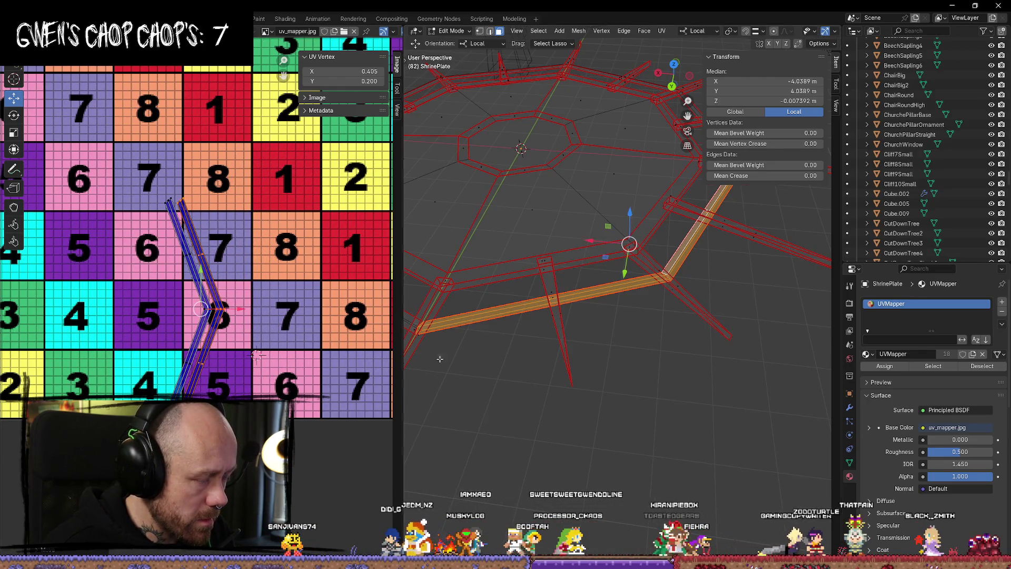
pyautogui.hotkey('alt', 'a')
pyautogui.moveTo(627, 244); pyautogui.dragTo(560, 345, button='middle')
# Select a single spike strip's linked UV island in the UV Editor.
pyautogui.press('a')
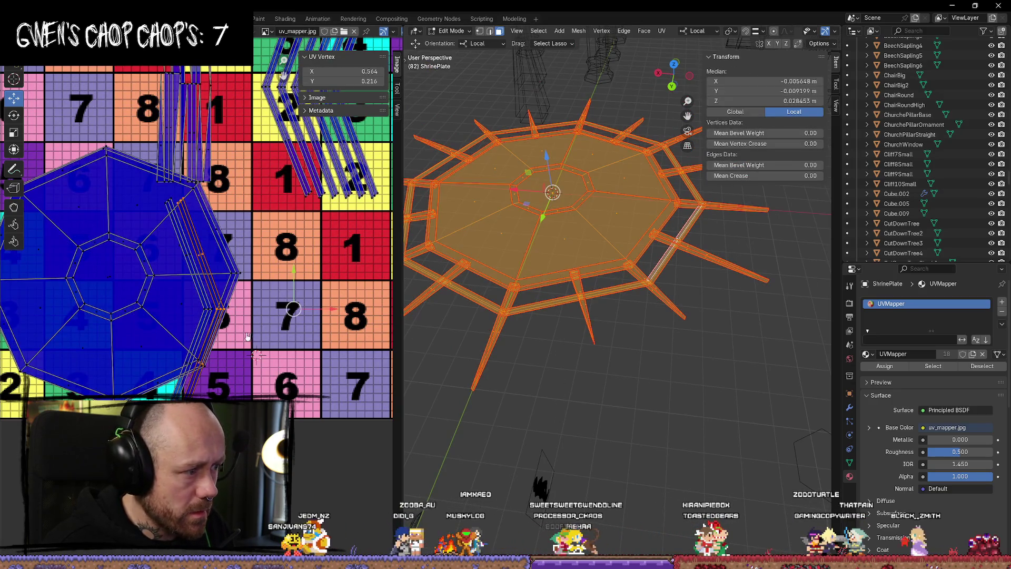
pyautogui.scroll(2, 248, 337)
pyautogui.click(282, 350)
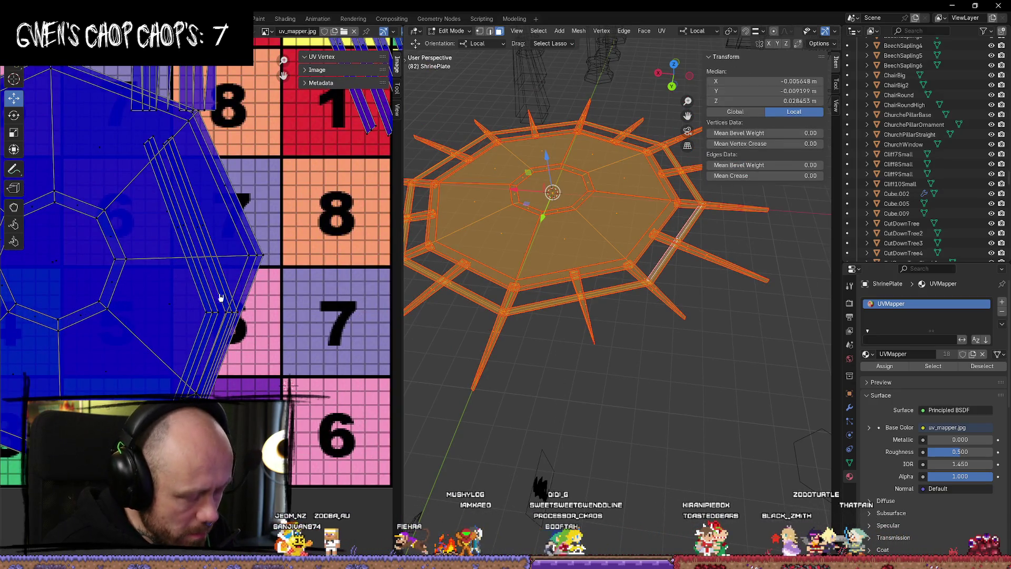
pyautogui.press('l')
pyautogui.click(294, 338)
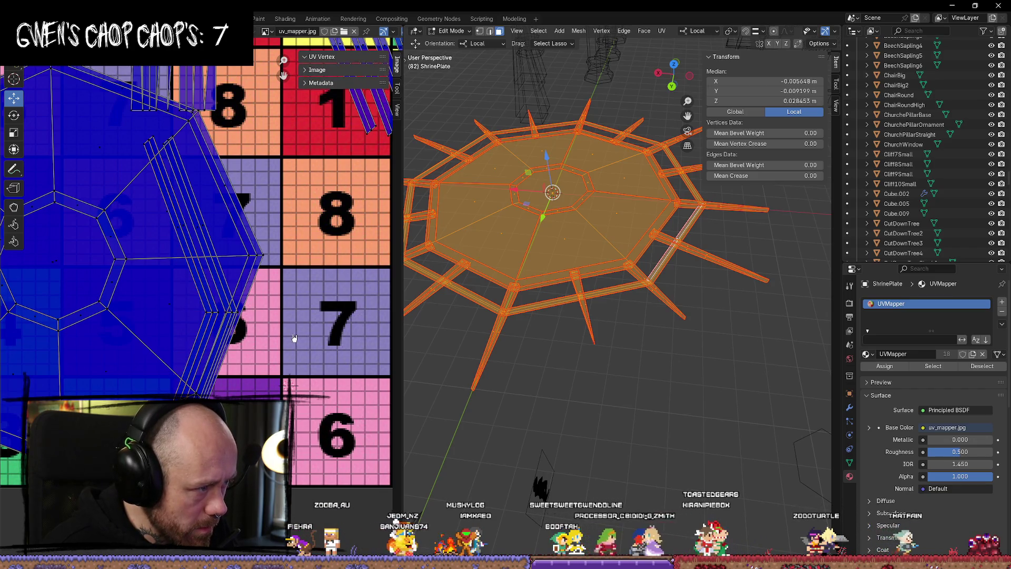
pyautogui.press('l')
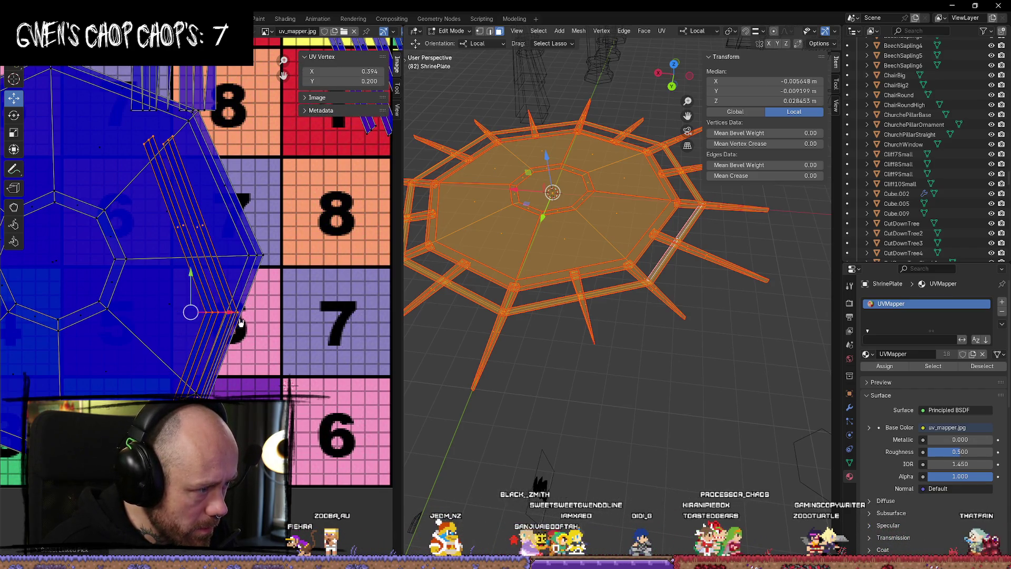
# Move the selected strip right and up the checker texture, then shift it slightly left.
pyautogui.moveTo(240, 322)
pyautogui.mouseDown()
pyautogui.moveTo(357, 322)
pyautogui.moveTo(326, 354)
pyautogui.mouseUp()
pyautogui.scroll(-4, 337, 337)
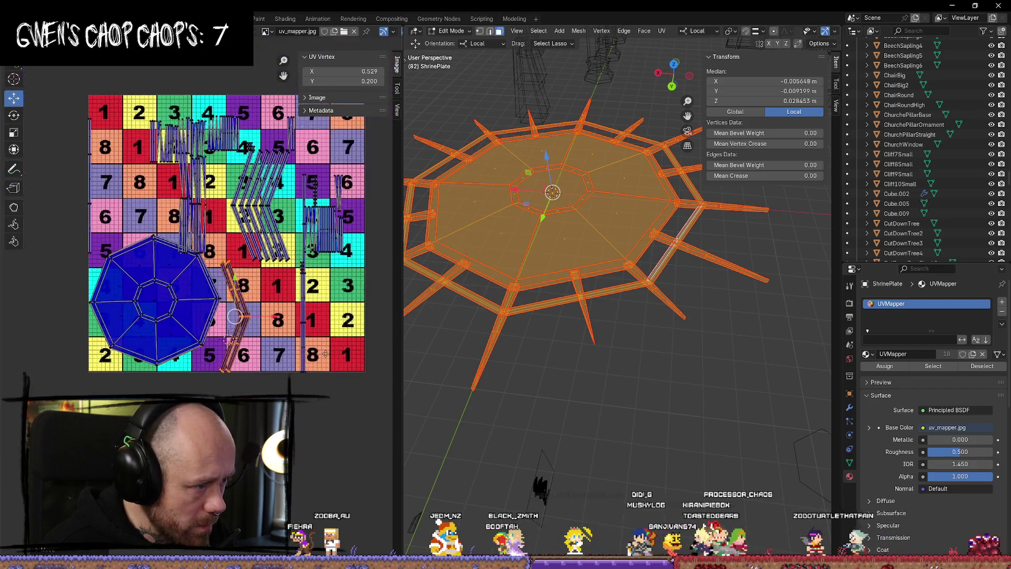
pyautogui.moveTo(325, 354); pyautogui.dragTo(314, 375, button='middle')
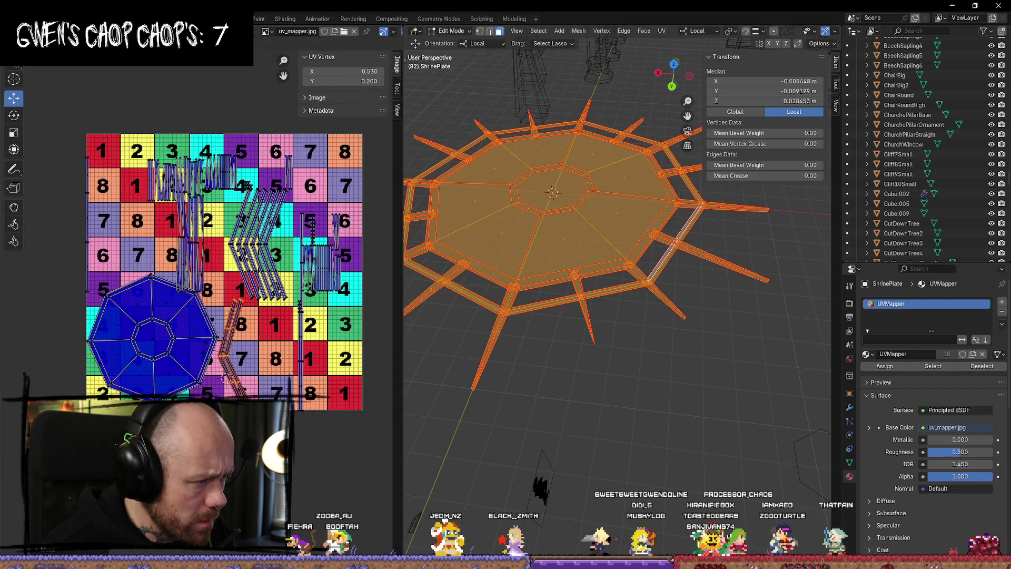
pyautogui.scroll(4, 232, 336)
pyautogui.moveTo(287, 385)
pyautogui.mouseDown()
pyautogui.moveTo(253, 274)
pyautogui.moveTo(234, 260)
pyautogui.mouseUp()
pyautogui.scroll(-1, 234, 261)
pyautogui.scroll(3, 230, 262)
pyautogui.scroll(-1, 231, 262)
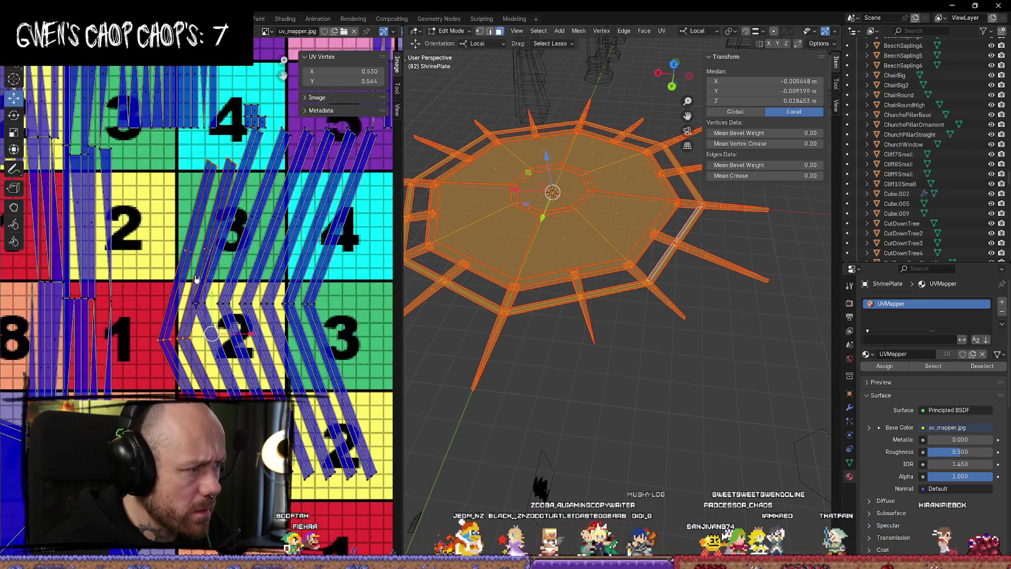
pyautogui.moveTo(244, 338); pyautogui.dragTo(191, 283)
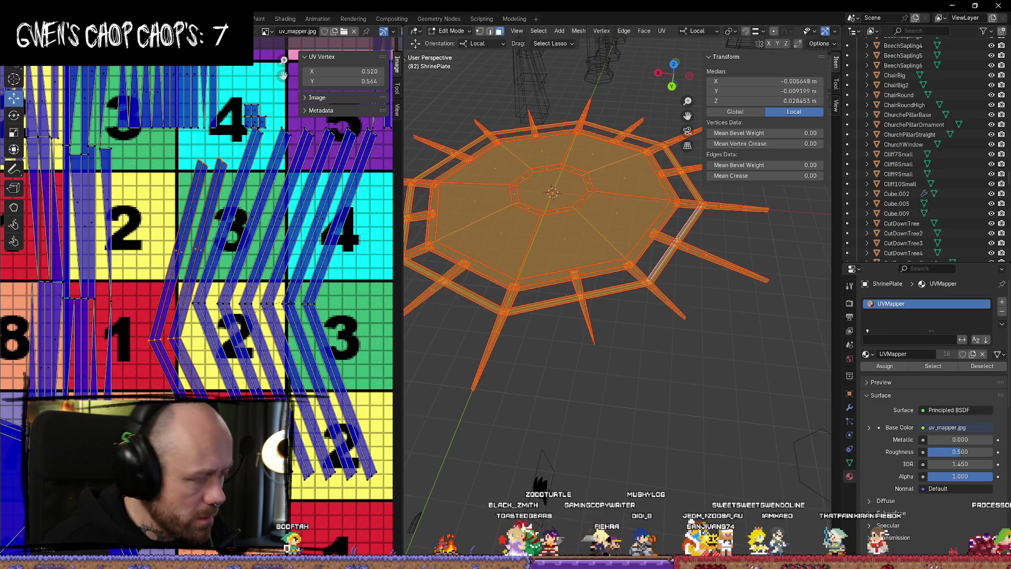
# Nudge the chevron strip up and right to about X 0.523, Y 0.602.
pyautogui.moveTo(283, 309); pyautogui.dragTo(290, 306)
pyautogui.moveTo(200, 296); pyautogui.dragTo(199, 263)
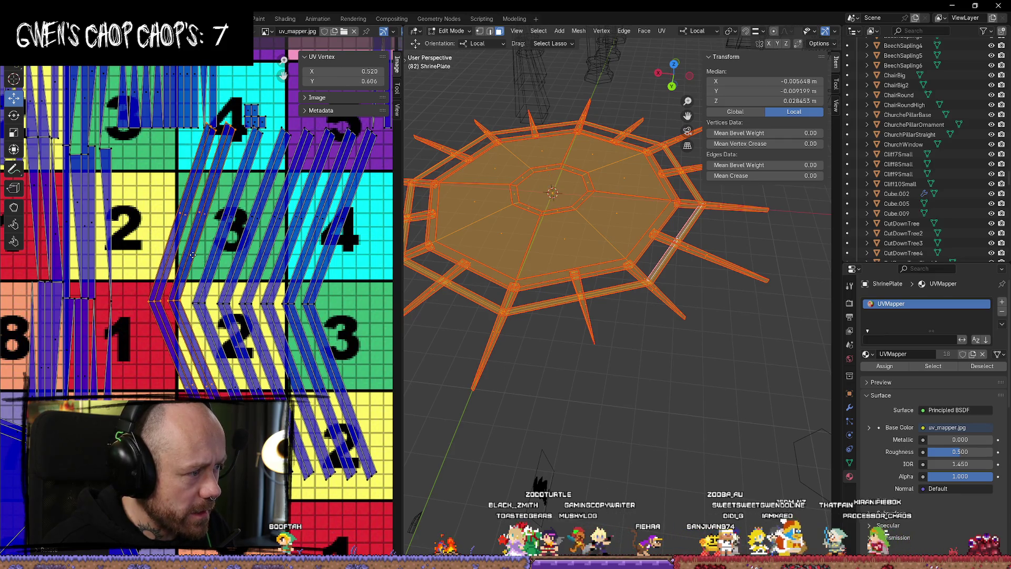
pyautogui.moveTo(233, 305); pyautogui.dragTo(237, 304)
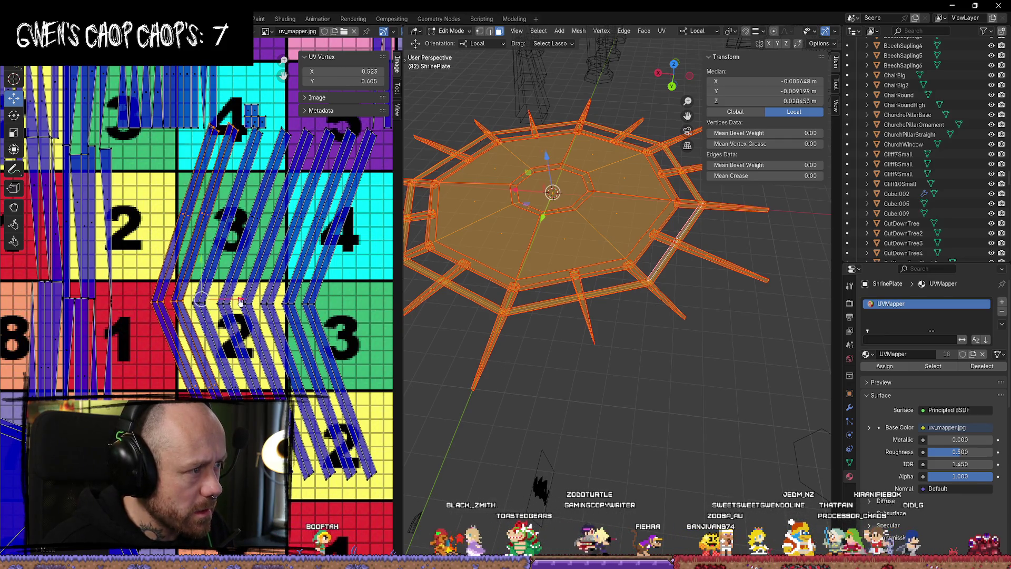
pyautogui.moveTo(203, 263); pyautogui.dragTo(203, 265)
pyautogui.scroll(-4, 289, 303)
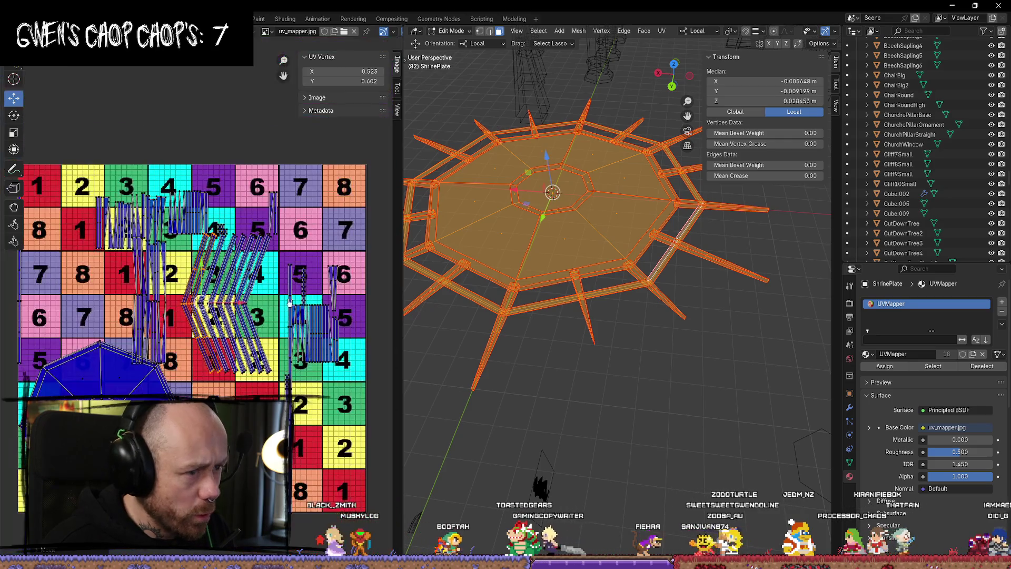
pyautogui.moveTo(261, 296)
pyautogui.mouseDown(button='middle')
pyautogui.moveTo(261, 244)
pyautogui.moveTo(269, 257)
pyautogui.moveTo(327, 274)
pyautogui.mouseUp(button='middle')
pyautogui.scroll(3, 219, 281)
pyautogui.moveTo(219, 280); pyautogui.dragTo(145, 391, button='middle')
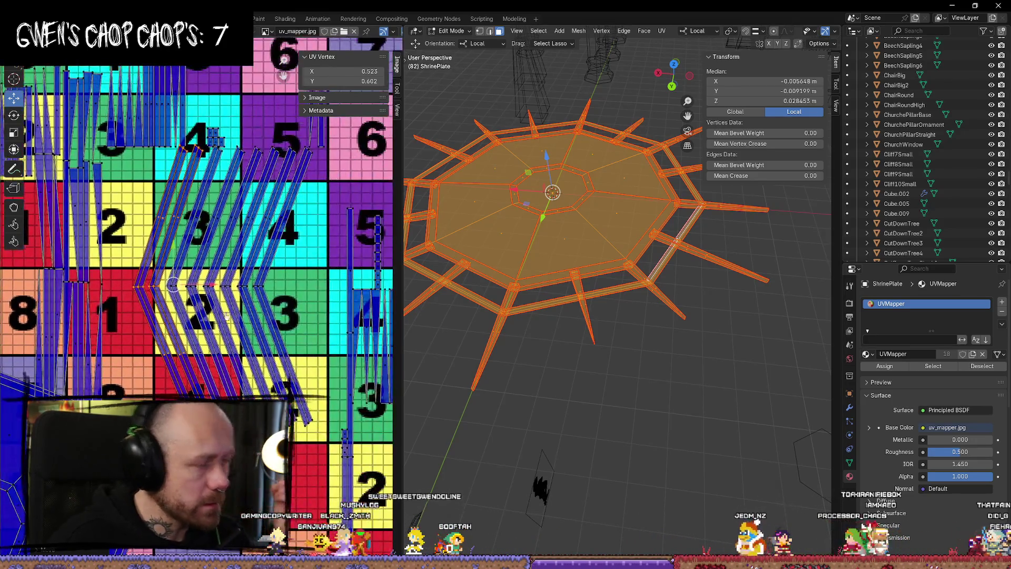
pyautogui.click(681, 380)
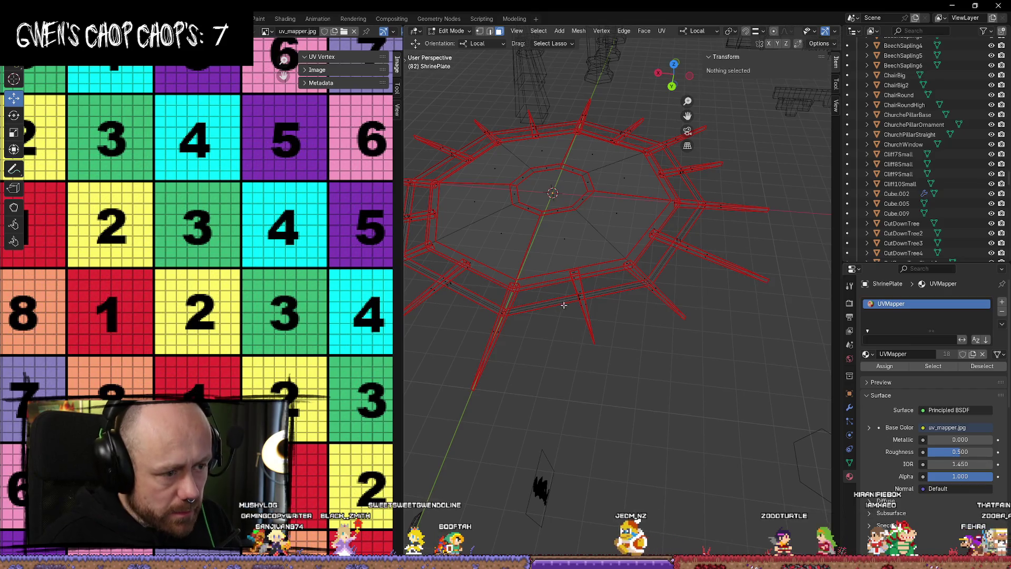
# Select the outer ring's linked faces and all of its UVs.
pyautogui.scroll(-2, 598, 380)
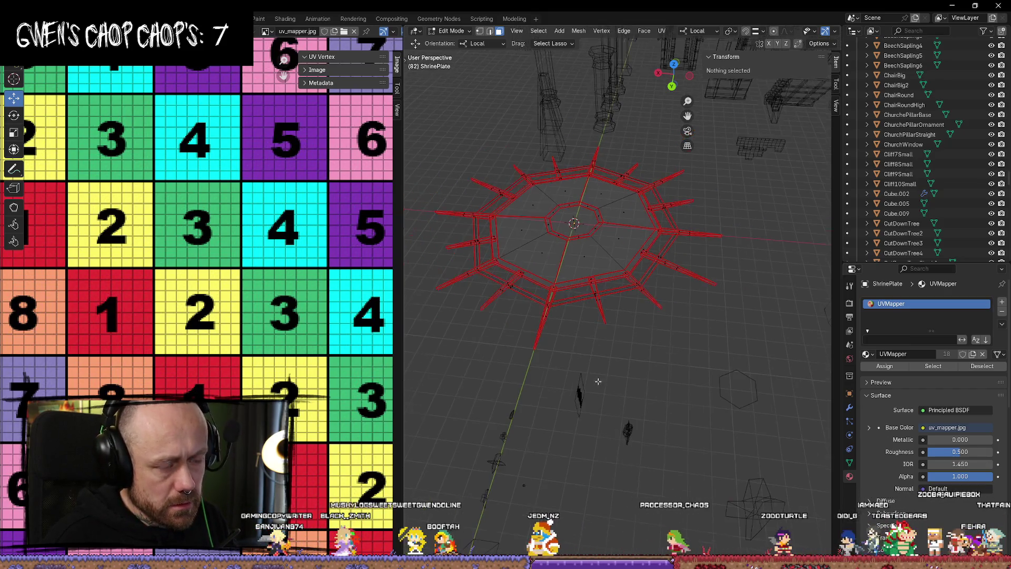
pyautogui.scroll(2, 578, 378)
pyautogui.moveTo(578, 379)
pyautogui.mouseDown(button='middle')
pyautogui.moveTo(617, 407)
pyautogui.moveTo(613, 396)
pyautogui.mouseUp(button='middle')
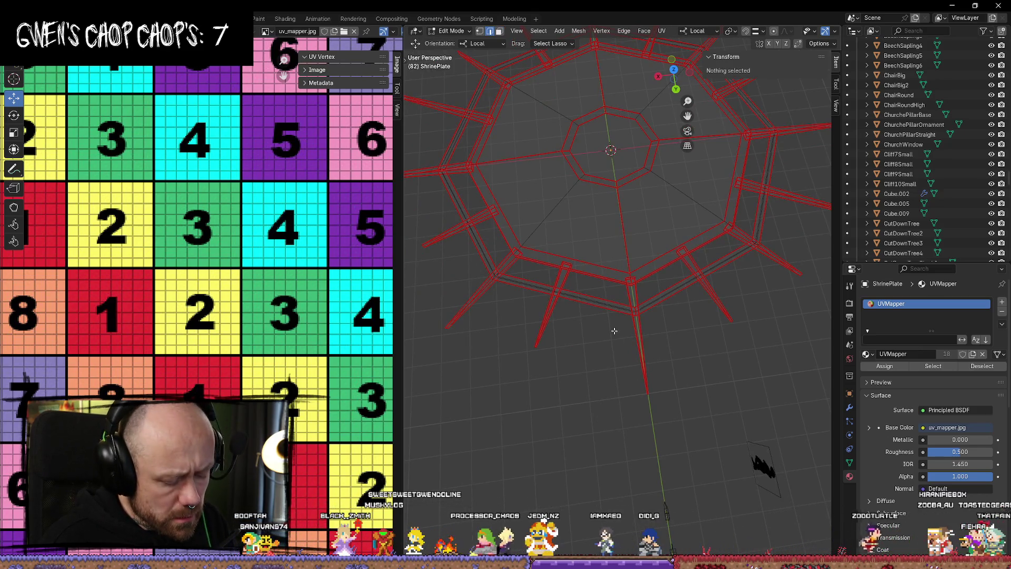
pyautogui.press('l')
pyautogui.scroll(-5, 626, 329)
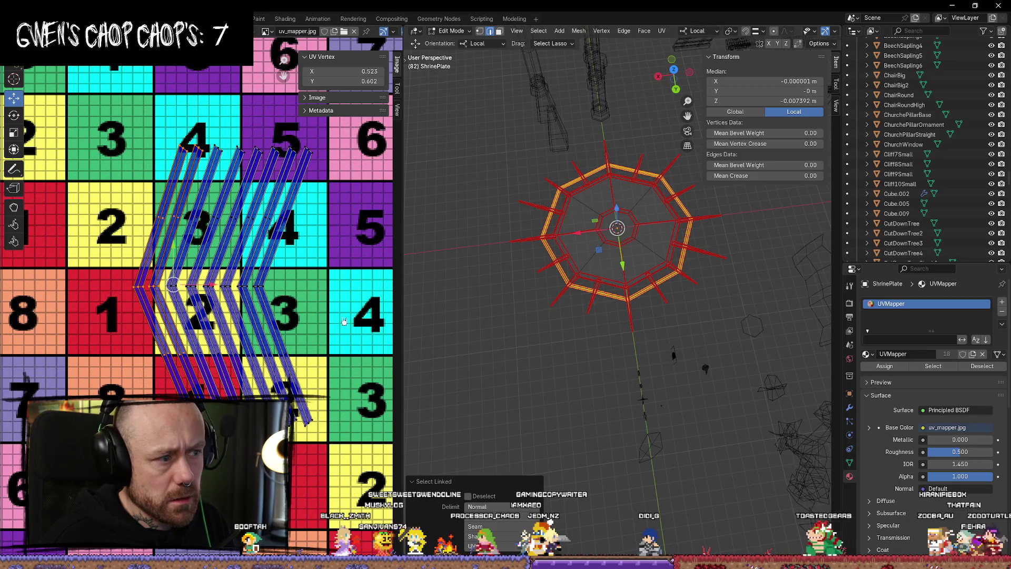
pyautogui.scroll(-3, 344, 321)
pyautogui.press('a')
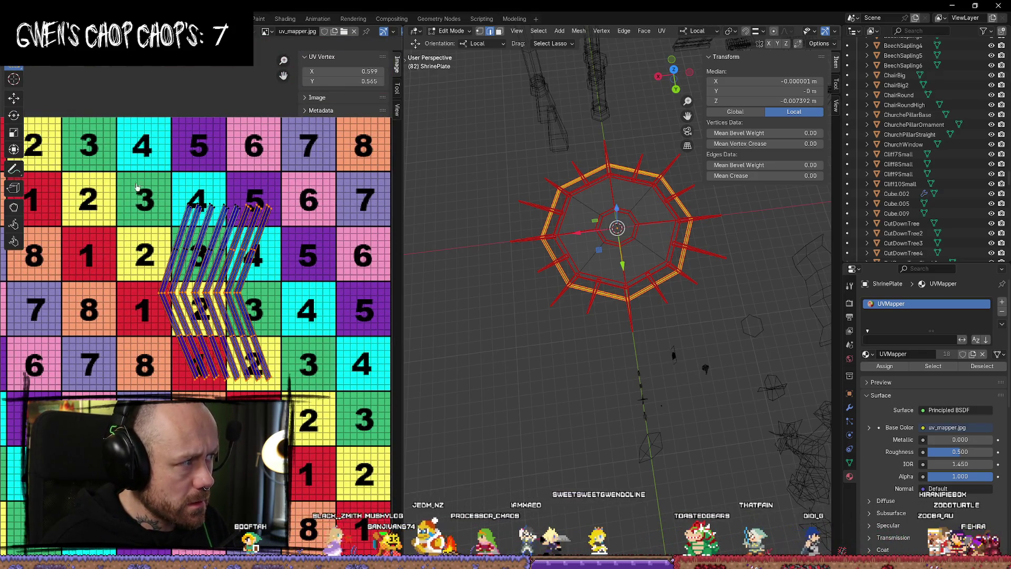
# Move the ring's UV island below the checker, near X 0.718, Y −0.248, then deselect.
pyautogui.press('g')
pyautogui.scroll(-5, 273, 380)
pyautogui.scroll(5, 273, 380)
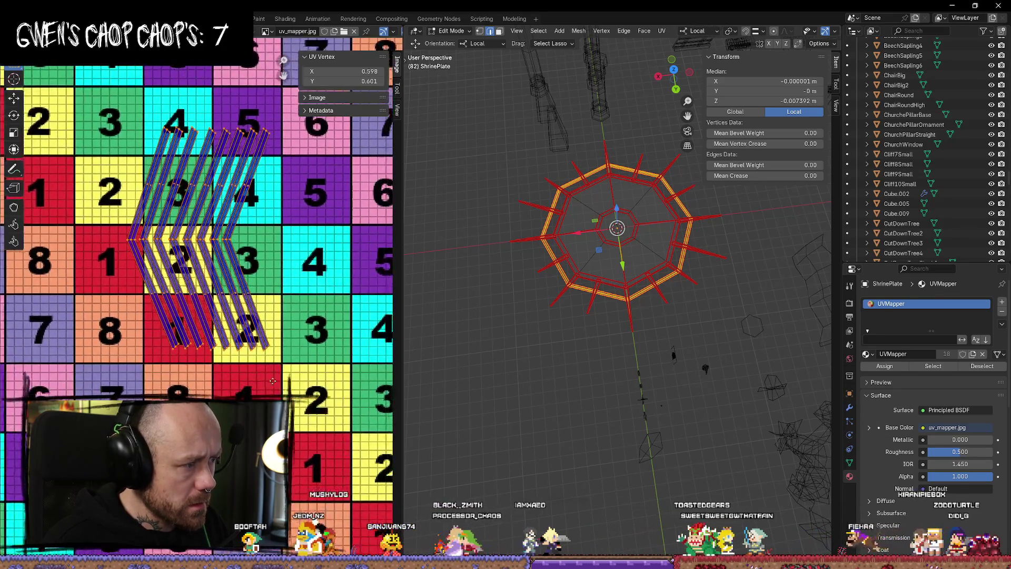
pyautogui.scroll(-1, 80, 118)
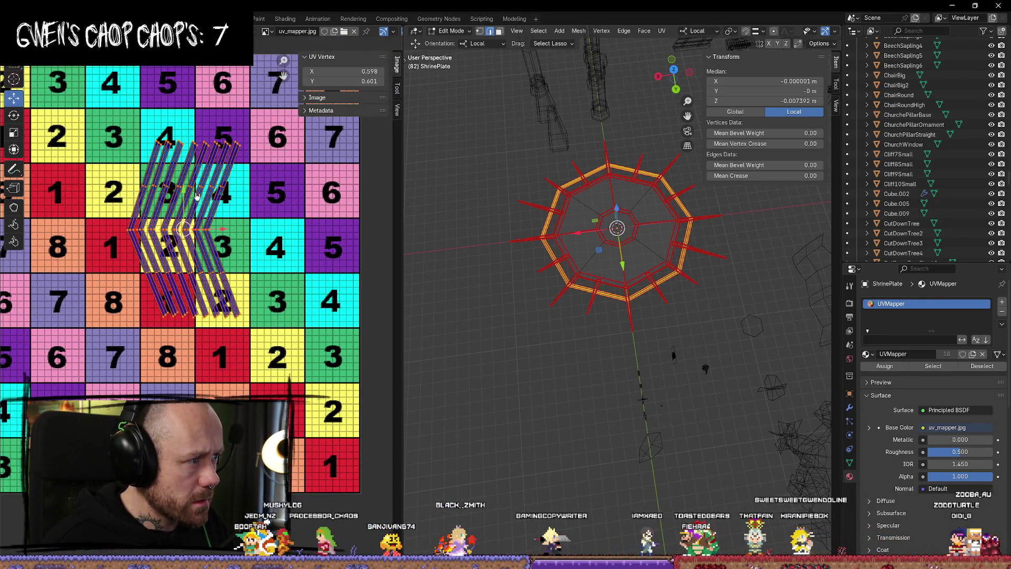
pyautogui.moveTo(197, 196); pyautogui.dragTo(196, 462)
pyautogui.moveTo(195, 428); pyautogui.dragTo(246, 230, button='middle')
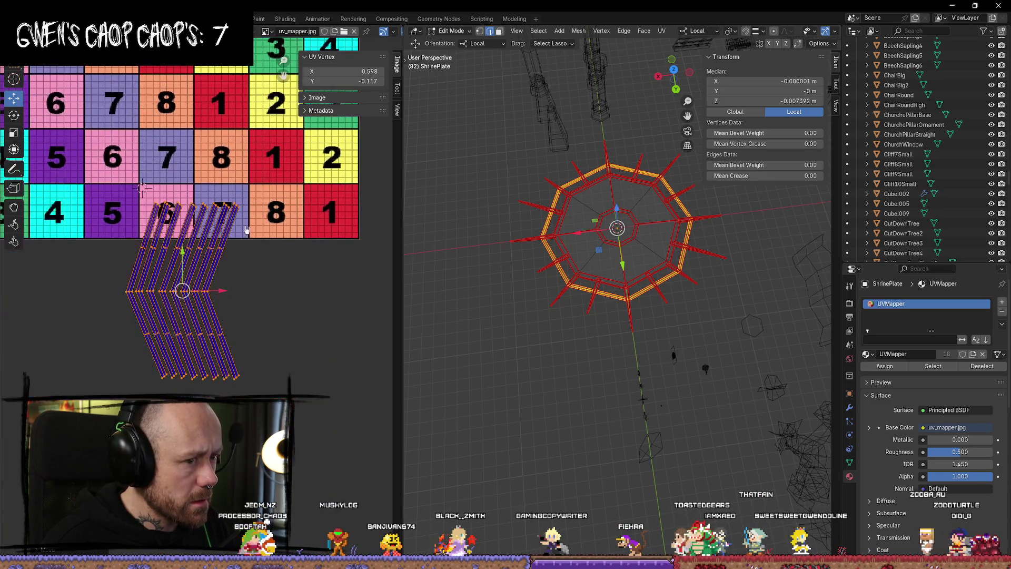
pyautogui.moveTo(179, 257)
pyautogui.mouseDown()
pyautogui.moveTo(182, 316)
pyautogui.moveTo(221, 350)
pyautogui.moveTo(293, 350)
pyautogui.mouseUp()
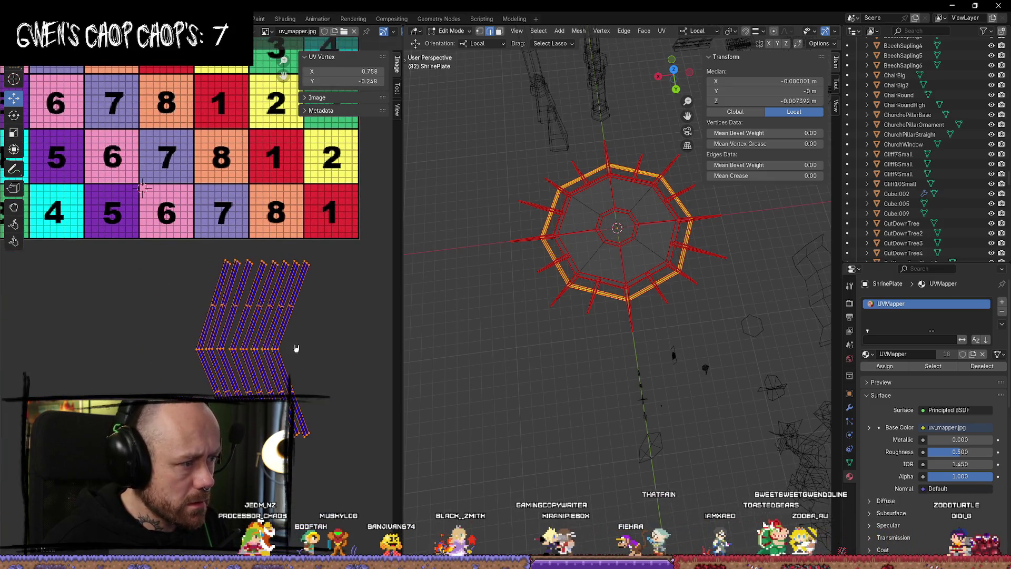
pyautogui.hotkey('alt', 'a')
pyautogui.scroll(4, 598, 338)
pyautogui.hotkey('alt', 'a')
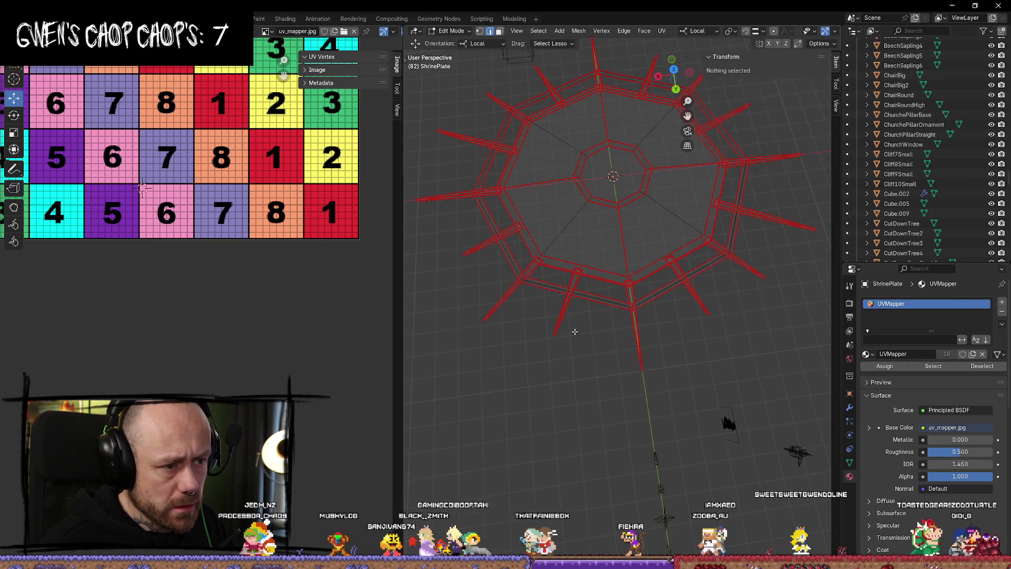
# Add the top, upper-right and right-side spikes' linked faces to the selection.
pyautogui.press('l')
pyautogui.press('l')
pyautogui.press('l')
pyautogui.press('l')
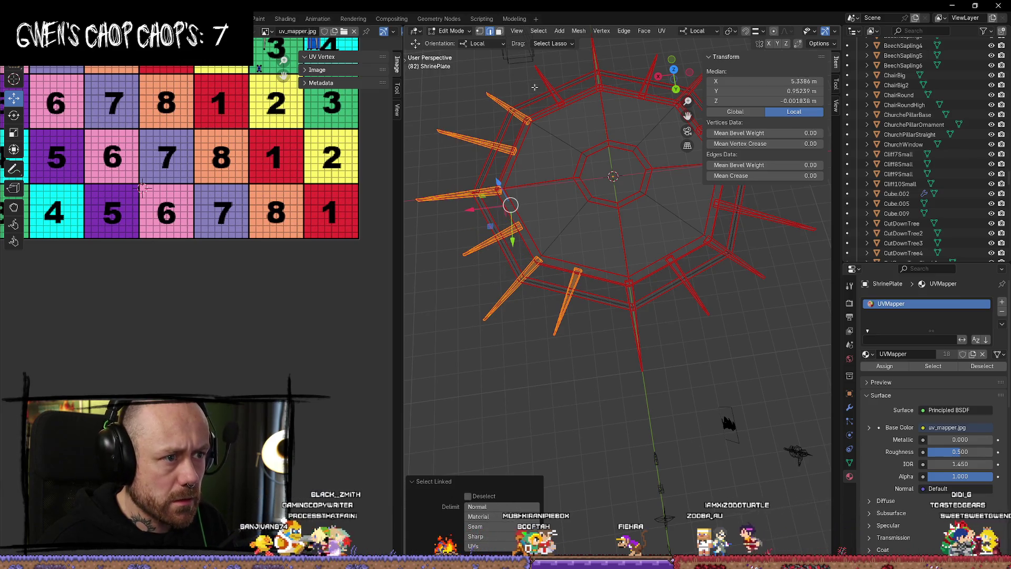
pyautogui.press('l')
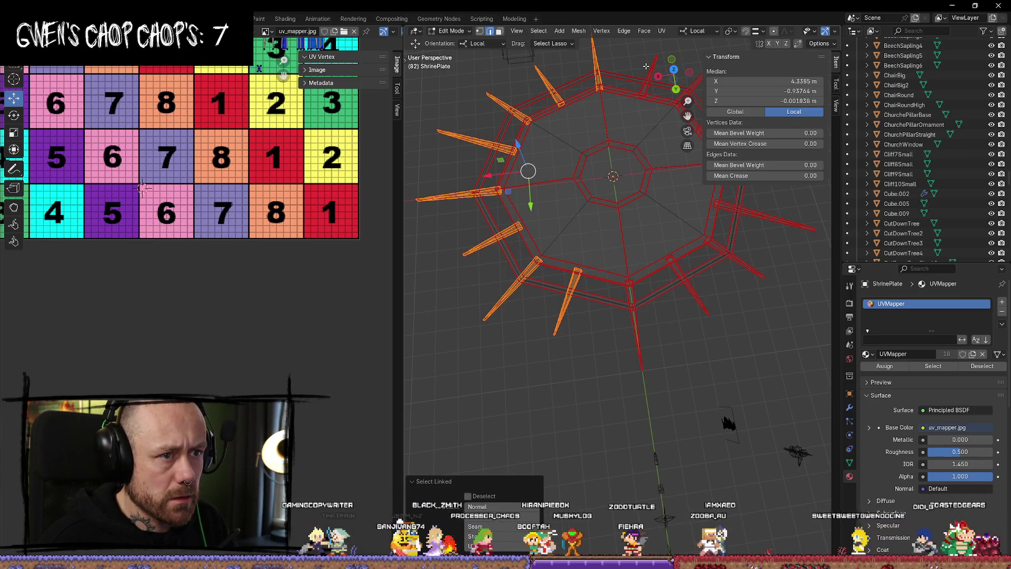
pyautogui.press('l')
pyautogui.scroll(-5, 663, 132)
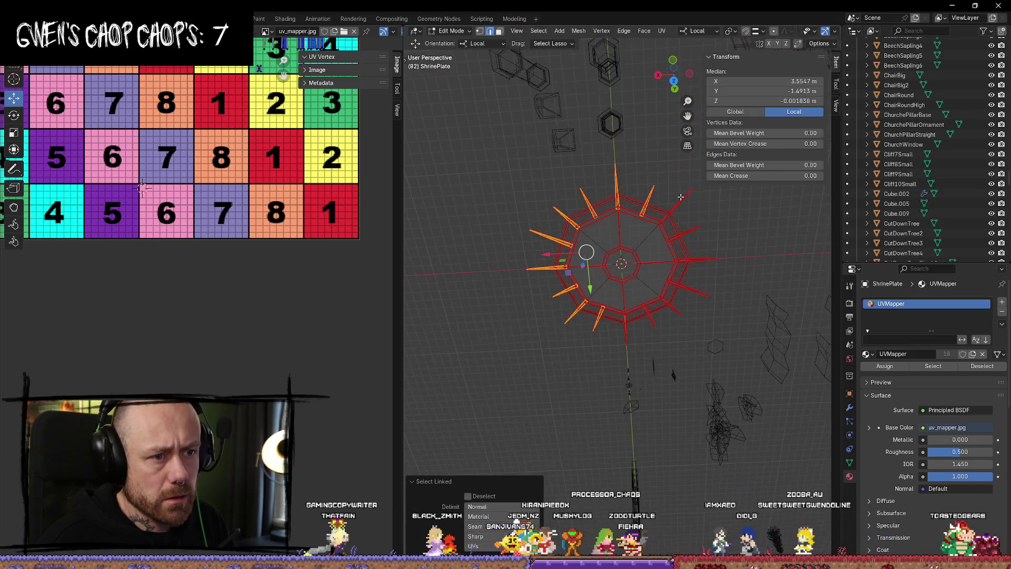
pyautogui.press('l')
pyautogui.press('l')
pyautogui.press('l')
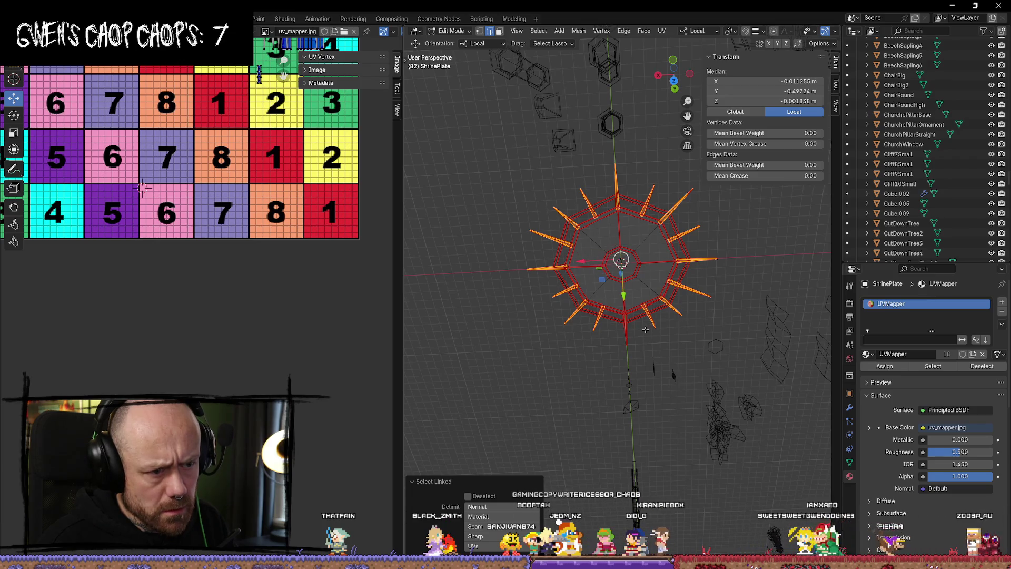
pyautogui.scroll(-3, 181, 227)
pyautogui.scroll(3, 200, 158)
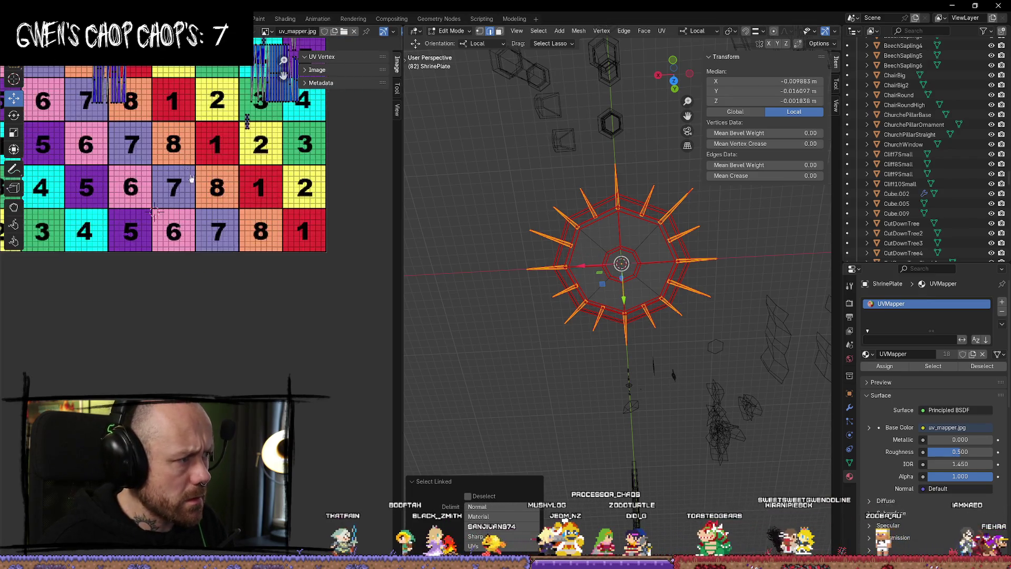
# Place one spike UV island on the checker's top-left 8 cell.
pyautogui.moveTo(203, 79); pyautogui.dragTo(297, 216, button='middle')
pyautogui.scroll(2, 298, 216)
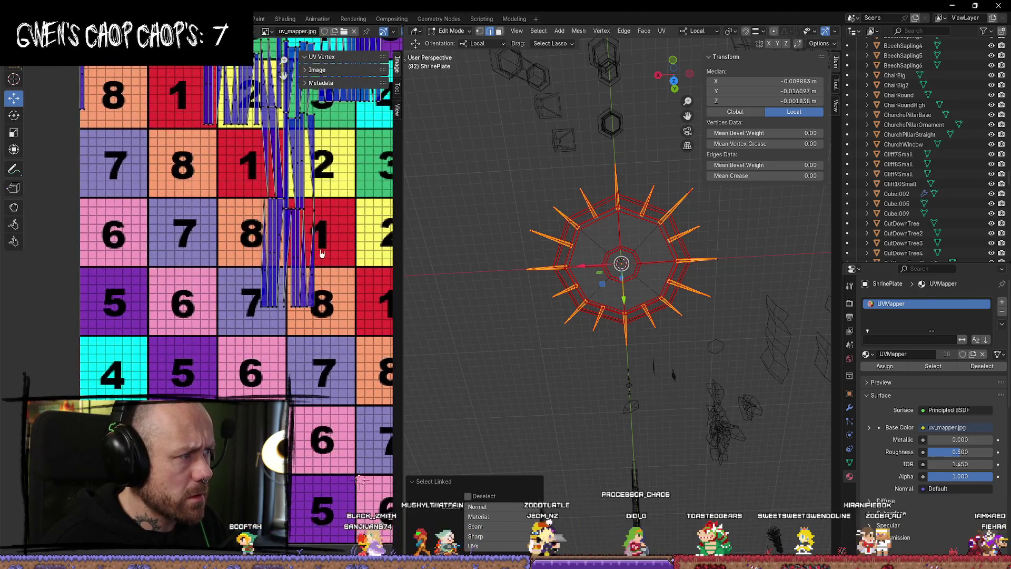
pyautogui.press('l')
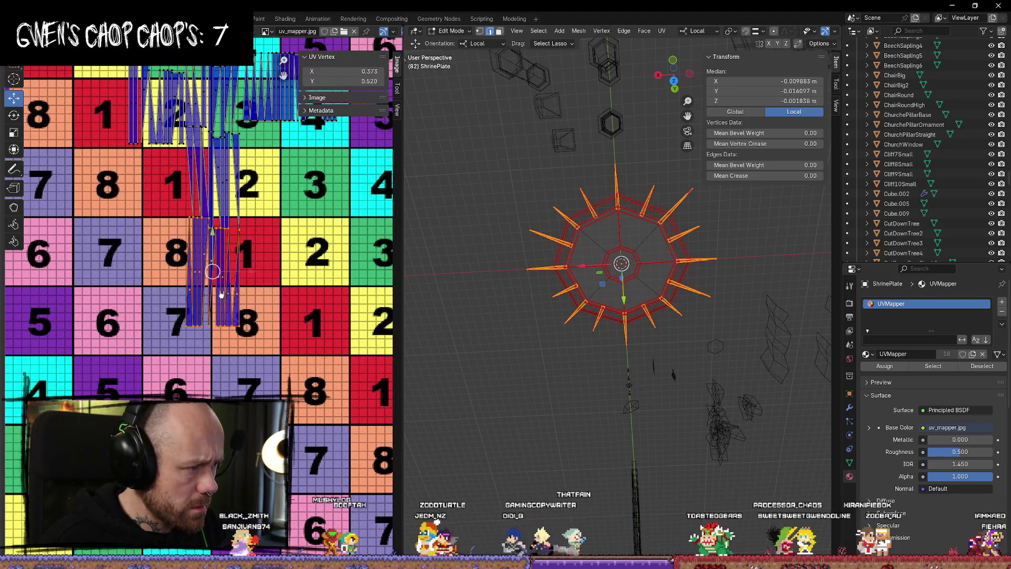
pyautogui.moveTo(180, 261); pyautogui.dragTo(219, 283, button='middle')
pyautogui.press('g')
pyautogui.click(74, 138)
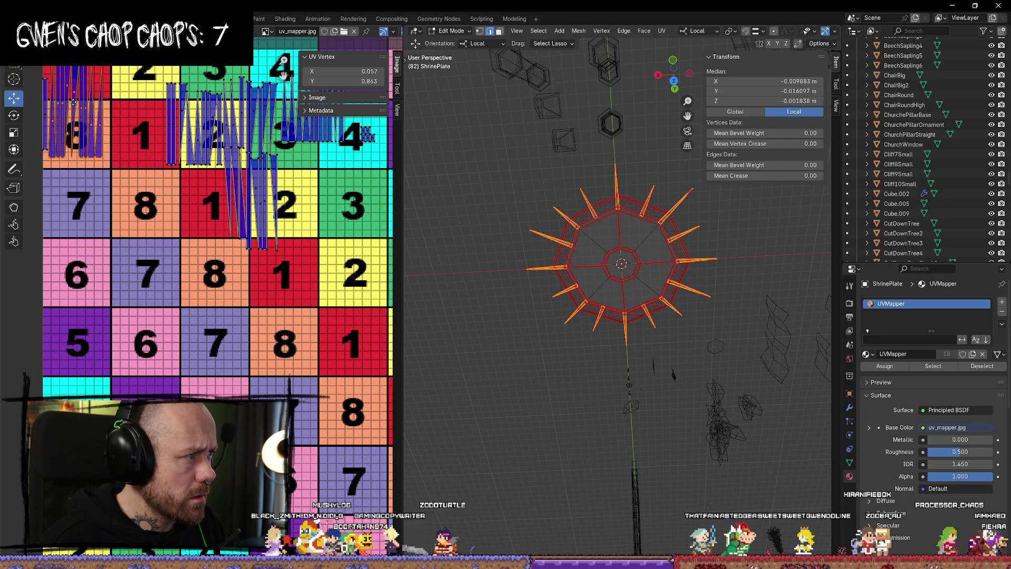
pyautogui.moveTo(142, 81); pyautogui.dragTo(160, 129, button='middle')
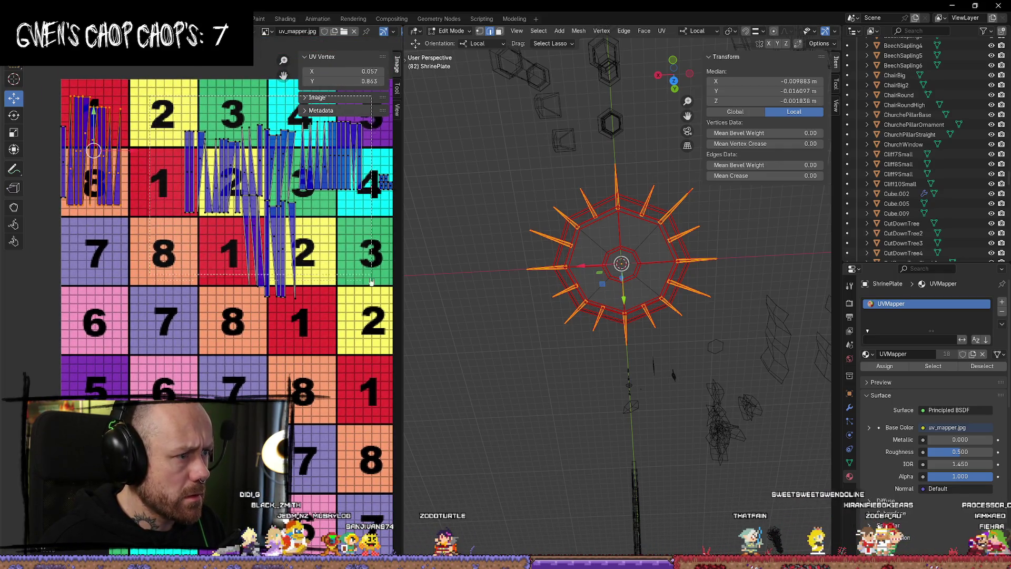
# Slide the large central UV island left, up and slightly right.
pyautogui.click(280, 287)
pyautogui.moveTo(370, 323); pyautogui.dragTo(331, 343, button='middle')
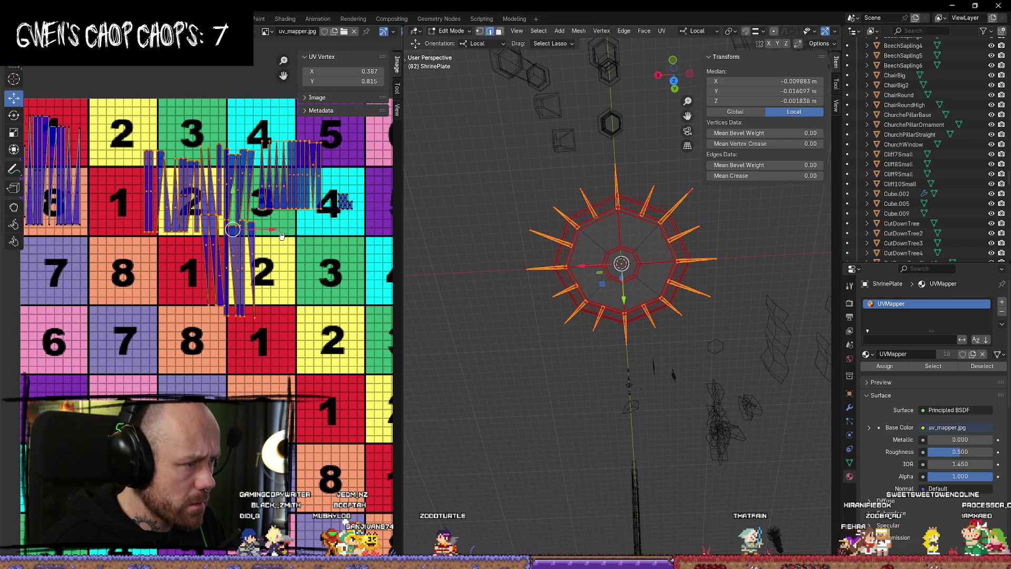
pyautogui.moveTo(281, 235); pyautogui.dragTo(211, 229)
pyautogui.moveTo(170, 189); pyautogui.dragTo(169, 146)
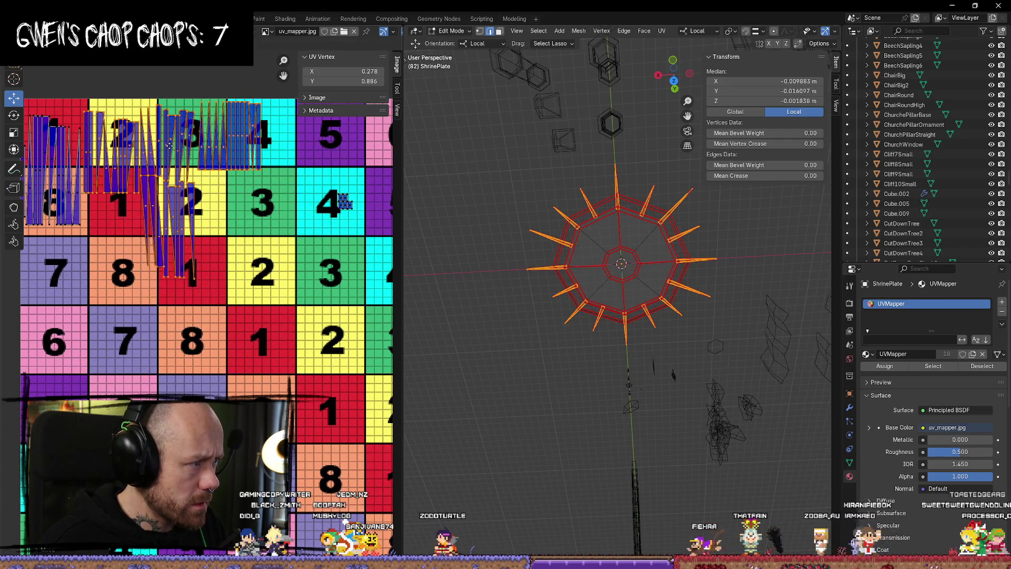
pyautogui.moveTo(213, 191); pyautogui.dragTo(216, 191)
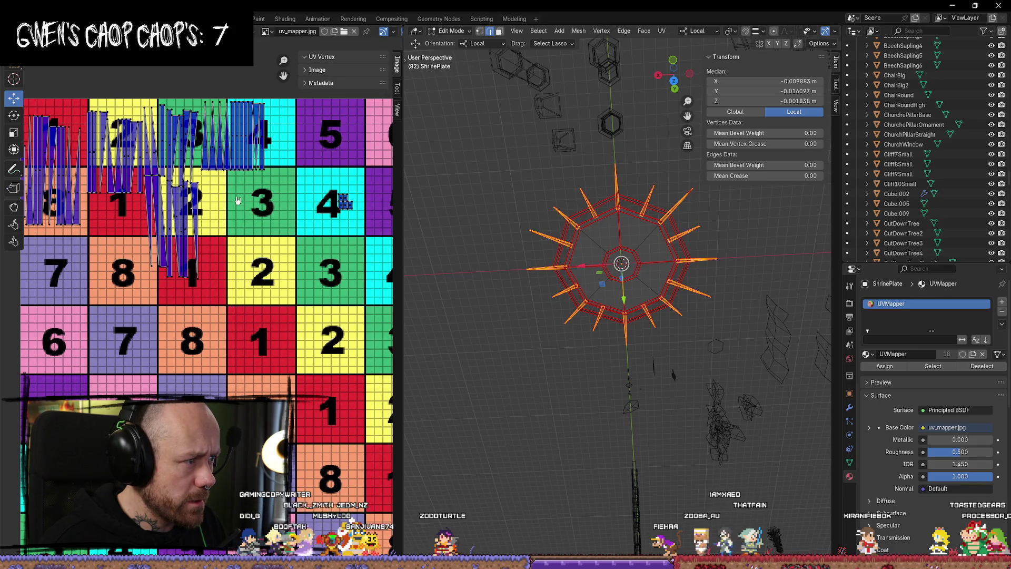
# Box-select the small island and move it up-left onto the 3/4 cells.
pyautogui.click(345, 201)
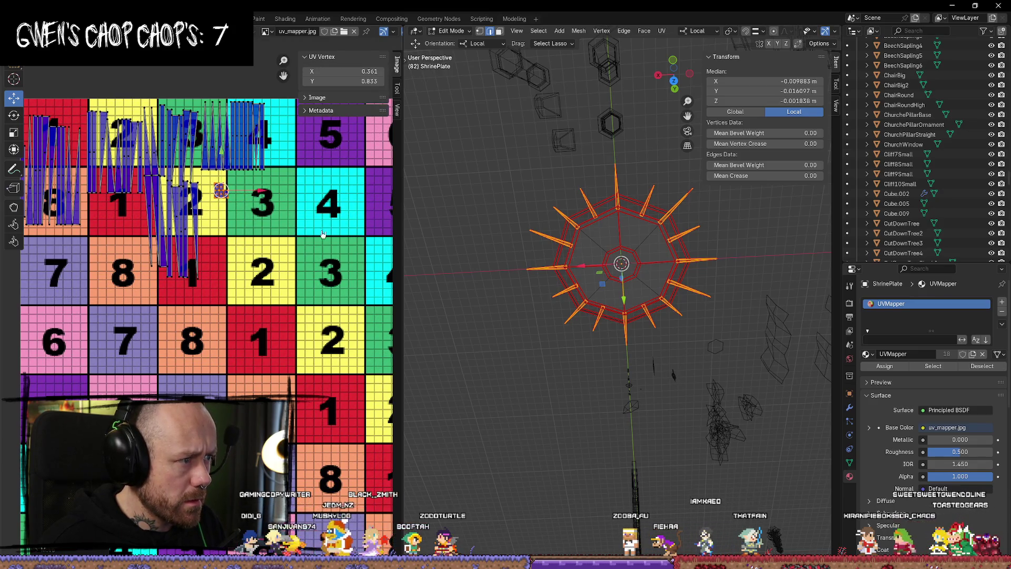
pyautogui.scroll(-3, 237, 237)
pyautogui.moveTo(323, 248); pyautogui.dragTo(221, 364)
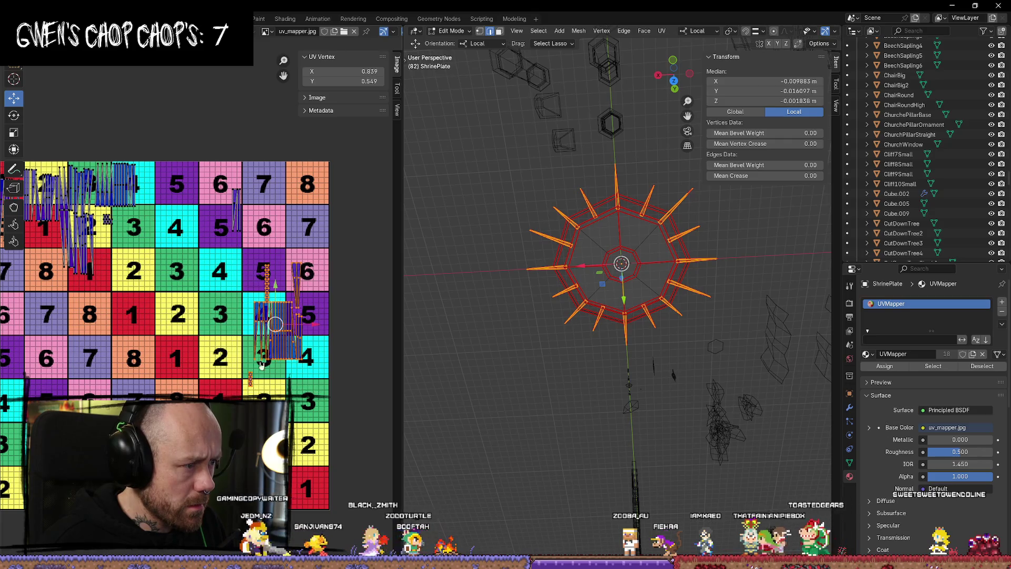
pyautogui.moveTo(278, 325); pyautogui.dragTo(161, 232)
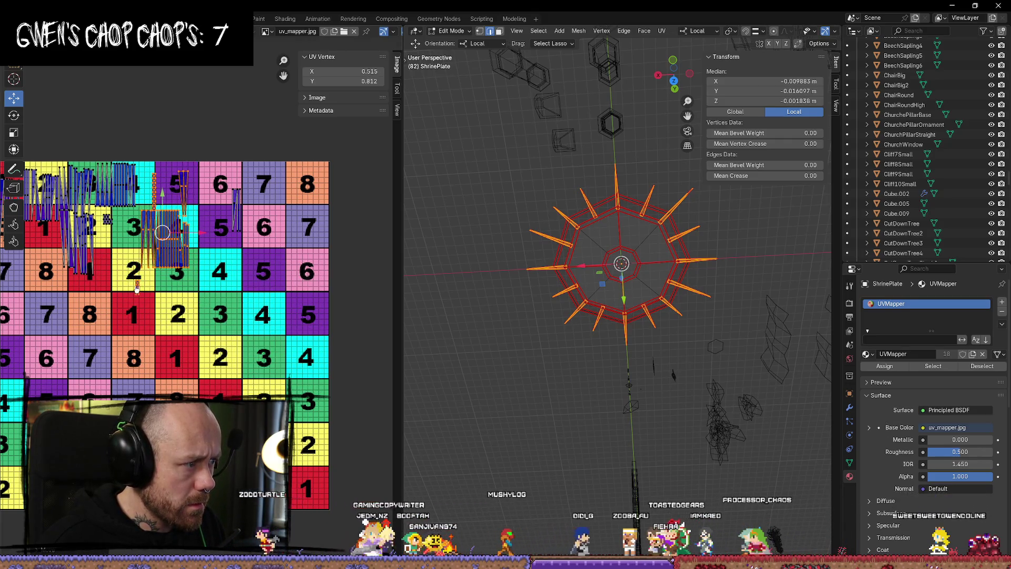
pyautogui.scroll(3, 68, 289)
# Move individual spike strip vertices into columns beside tile 4, then deselect all.
pyautogui.click(205, 295)
pyautogui.moveTo(205, 296); pyautogui.dragTo(153, 180)
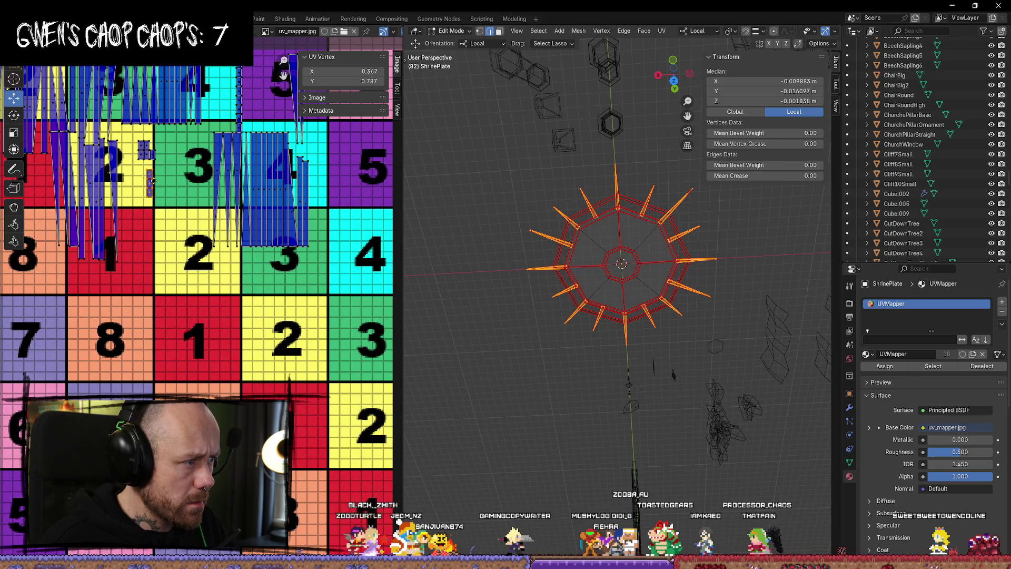
pyautogui.moveTo(220, 191); pyautogui.dragTo(212, 260, button='middle')
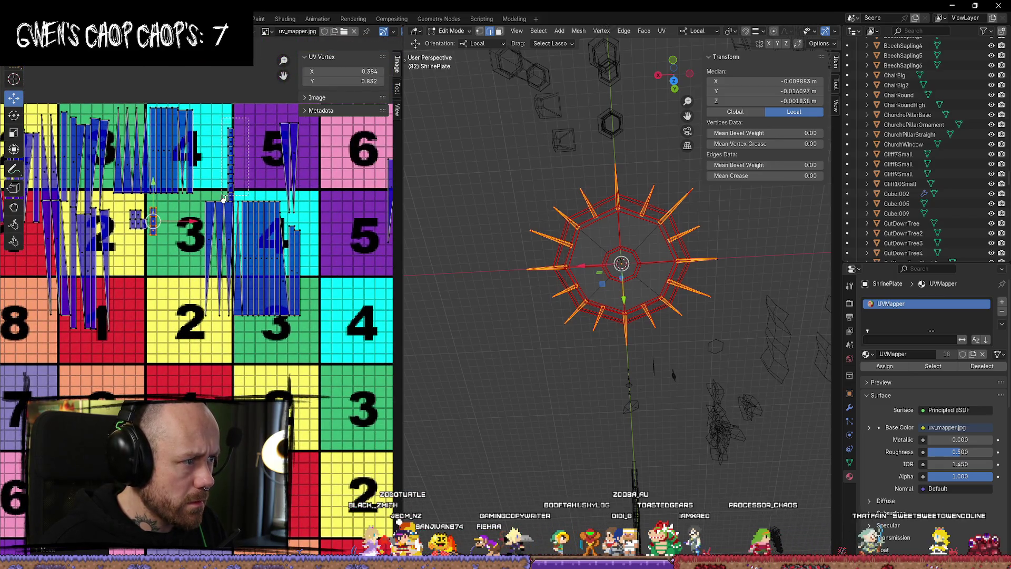
pyautogui.moveTo(230, 158); pyautogui.dragTo(165, 232)
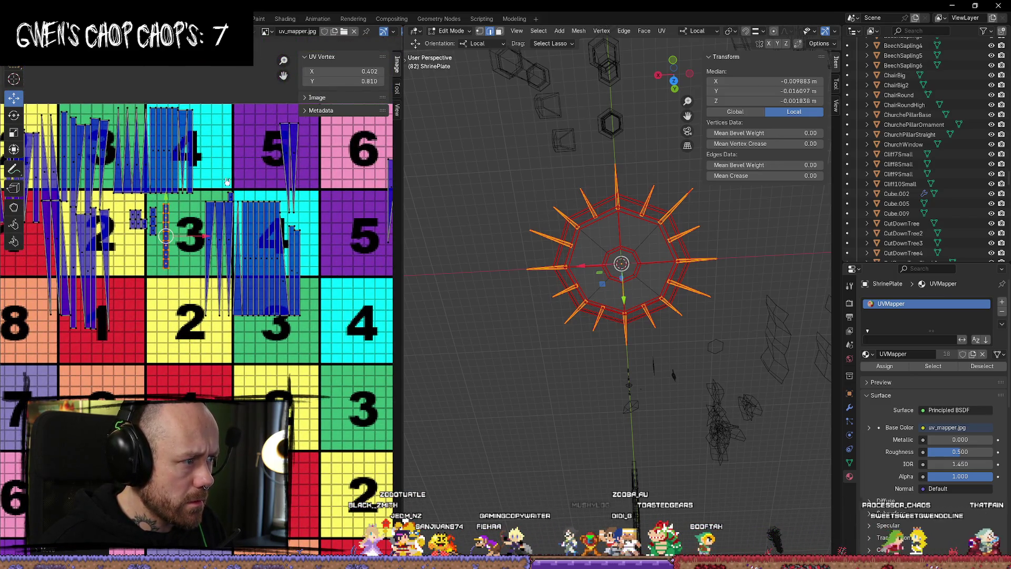
pyautogui.click(231, 196)
pyautogui.press('g')
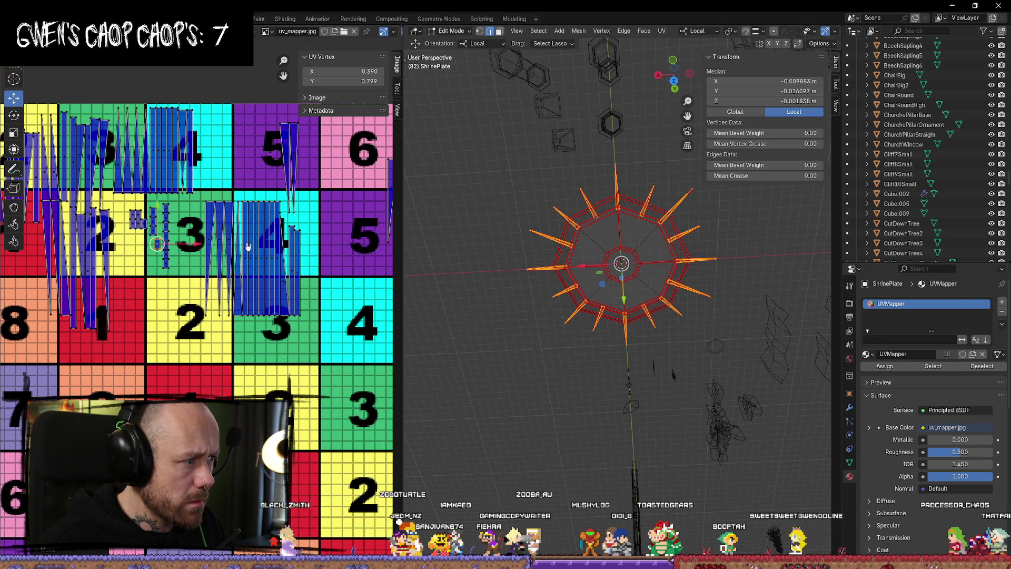
pyautogui.scroll(-3, 326, 189)
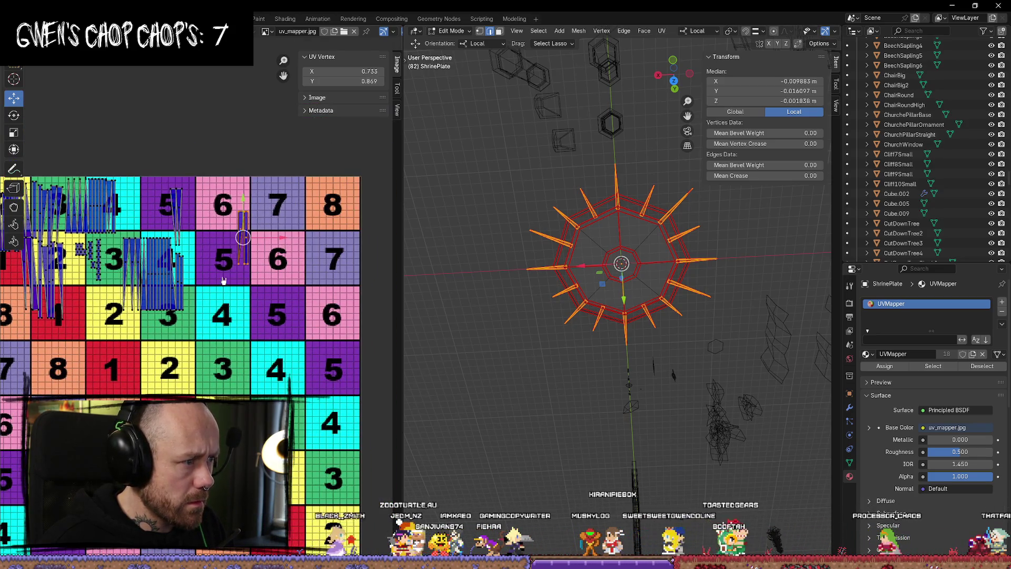
pyautogui.moveTo(242, 238); pyautogui.dragTo(133, 206)
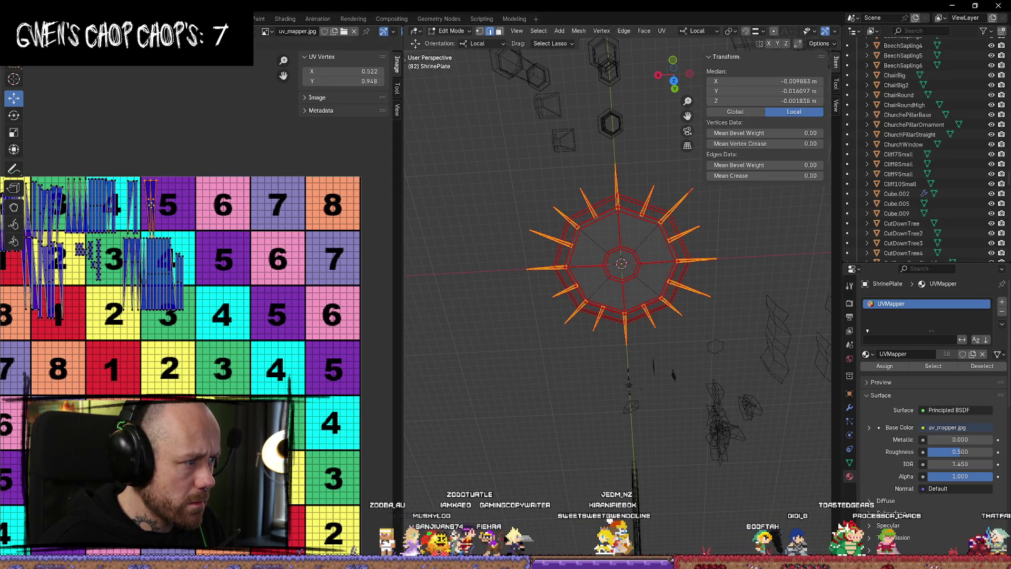
pyautogui.hotkey('alt', 'a')
pyautogui.moveTo(151, 203)
pyautogui.mouseDown(button='middle')
pyautogui.moveTo(247, 162)
pyautogui.moveTo(331, 208)
pyautogui.moveTo(277, 137)
pyautogui.mouseUp(button='middle')
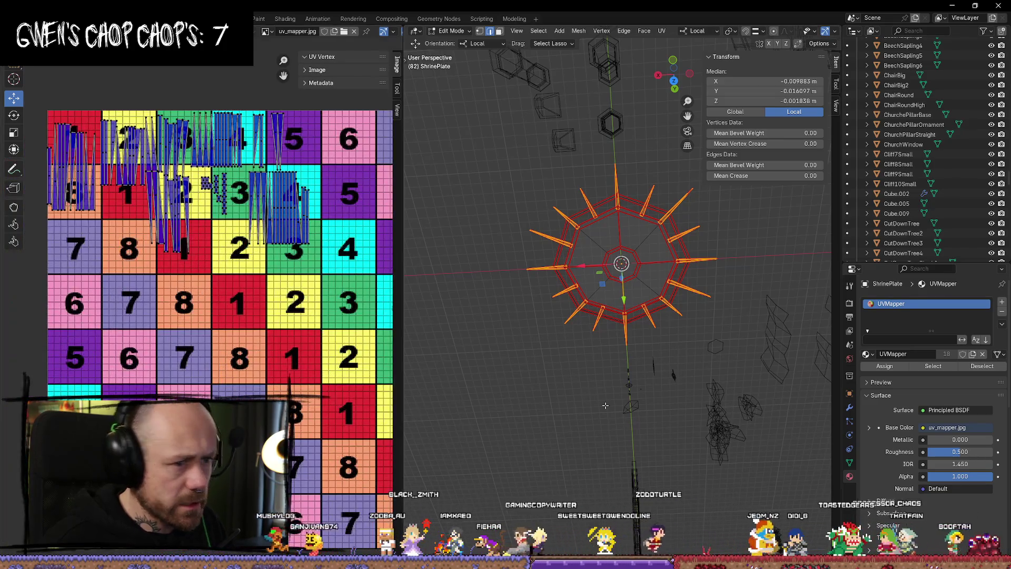
# Switch to Object Mode and select ShrinePlate from a top-down view.
pyautogui.click(673, 80)
pyautogui.press('Tab')
pyautogui.moveTo(647, 329)
pyautogui.mouseDown(button='middle')
pyautogui.moveTo(606, 321)
pyautogui.moveTo(659, 323)
pyautogui.moveTo(661, 264)
pyautogui.moveTo(670, 388)
pyautogui.moveTo(645, 296)
pyautogui.mouseUp(button='middle')
pyautogui.scroll(3, 658, 322)
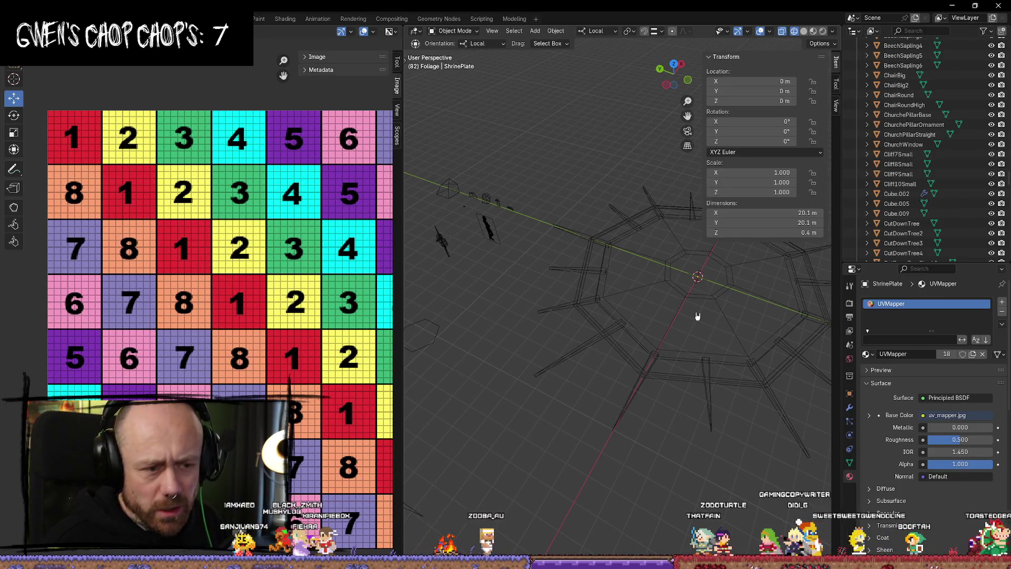
pyautogui.click(695, 283)
pyautogui.moveTo(695, 282)
pyautogui.mouseDown(button='middle')
pyautogui.moveTo(674, 289)
pyautogui.moveTo(441, 255)
pyautogui.mouseUp(button='middle')
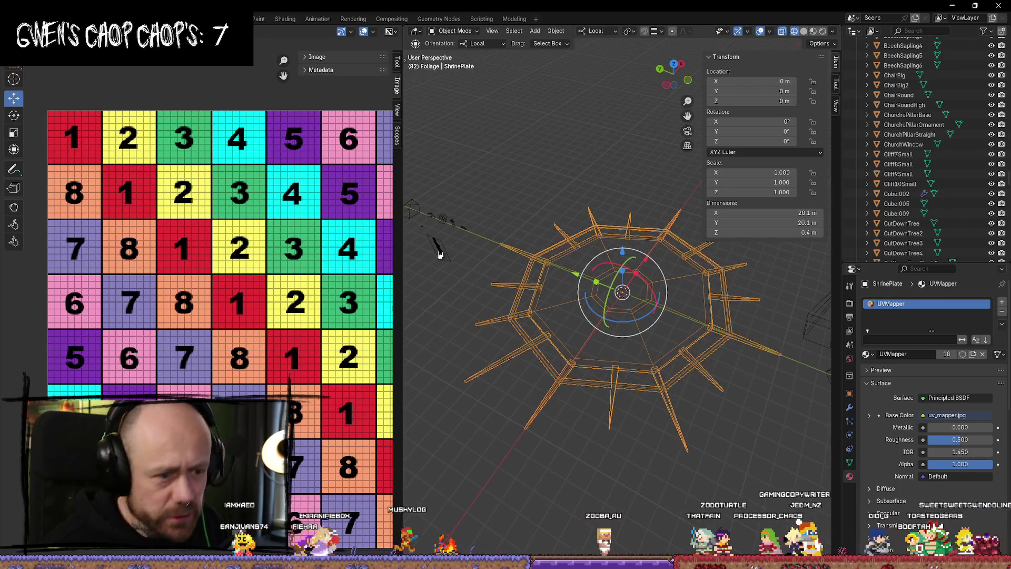
pyautogui.scroll(-1, 205, 308)
pyautogui.moveTo(621, 368)
pyautogui.mouseDown(button='middle')
pyautogui.moveTo(610, 424)
pyautogui.moveTo(642, 447)
pyautogui.mouseUp(button='middle')
# Reselect ShrinePlate alone and enter Edit Mode to view the whole octagon UV island.
pyautogui.click(644, 448)
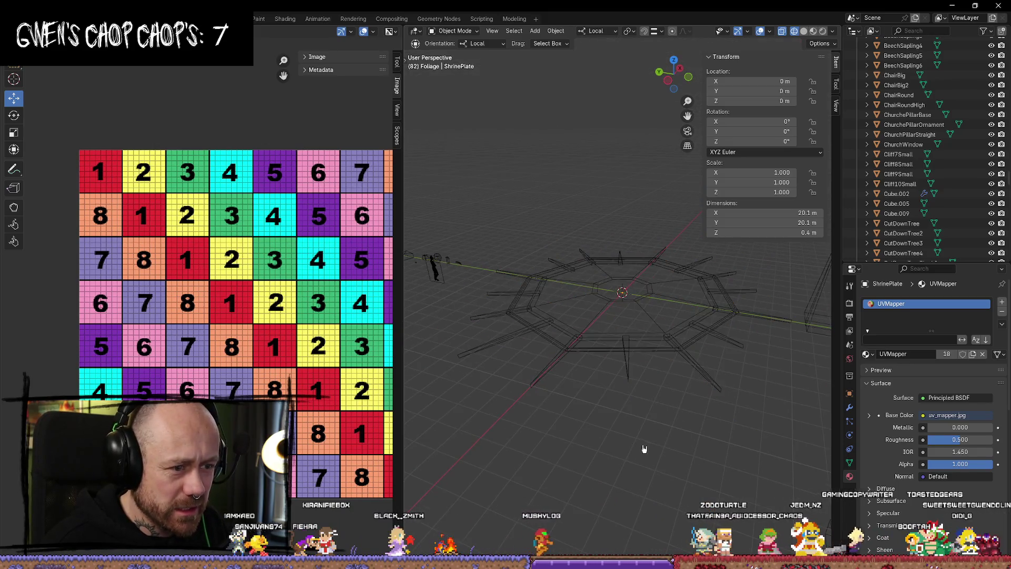
pyautogui.press('a')
pyautogui.press('Tab')
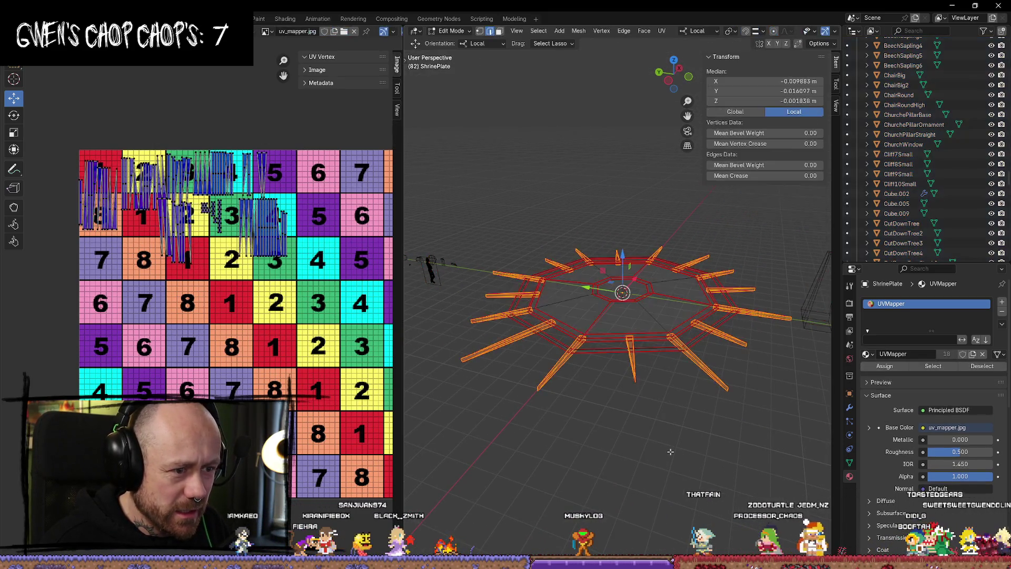
pyautogui.press('Tab')
pyautogui.click(672, 454)
pyautogui.click(669, 350)
pyautogui.press('Tab')
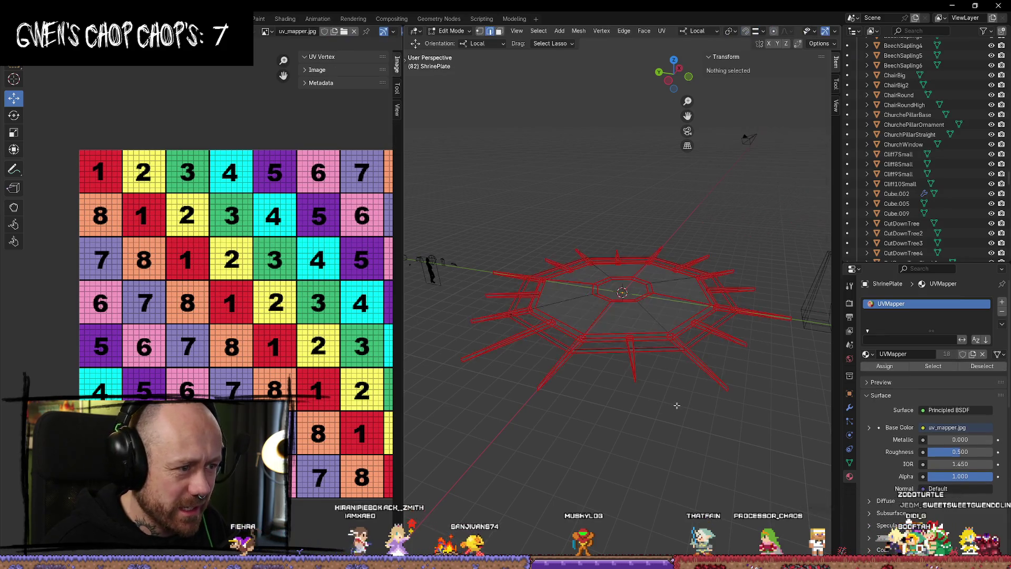
pyautogui.scroll(1, 302, 337)
pyautogui.scroll(-3, 303, 337)
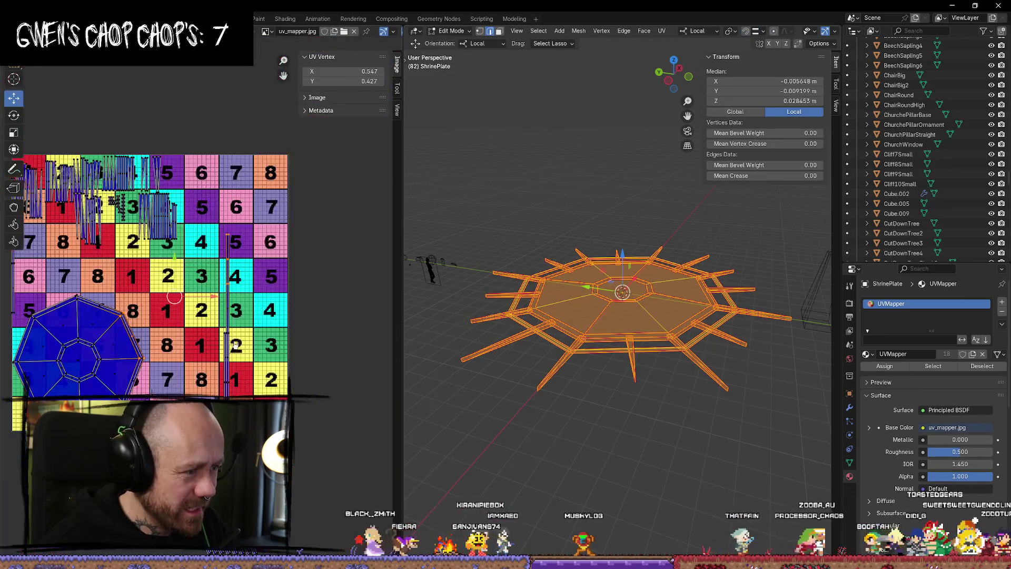
pyautogui.moveTo(243, 389); pyautogui.dragTo(249, 301, button='middle')
pyautogui.scroll(3, 250, 301)
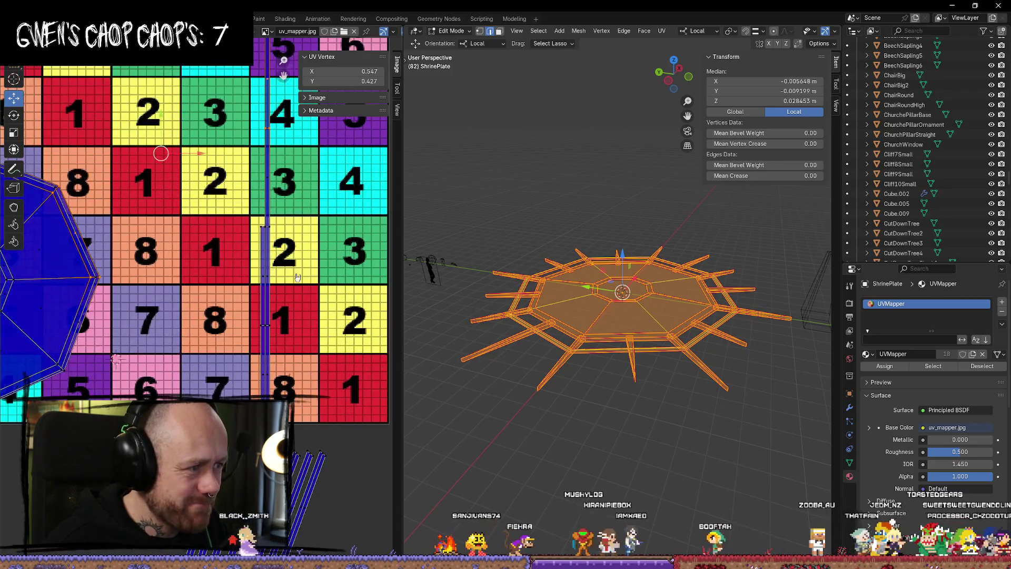
# Re-enter Edit Mode on ShrinePlate and select the plate faces with L.
pyautogui.press('Tab')
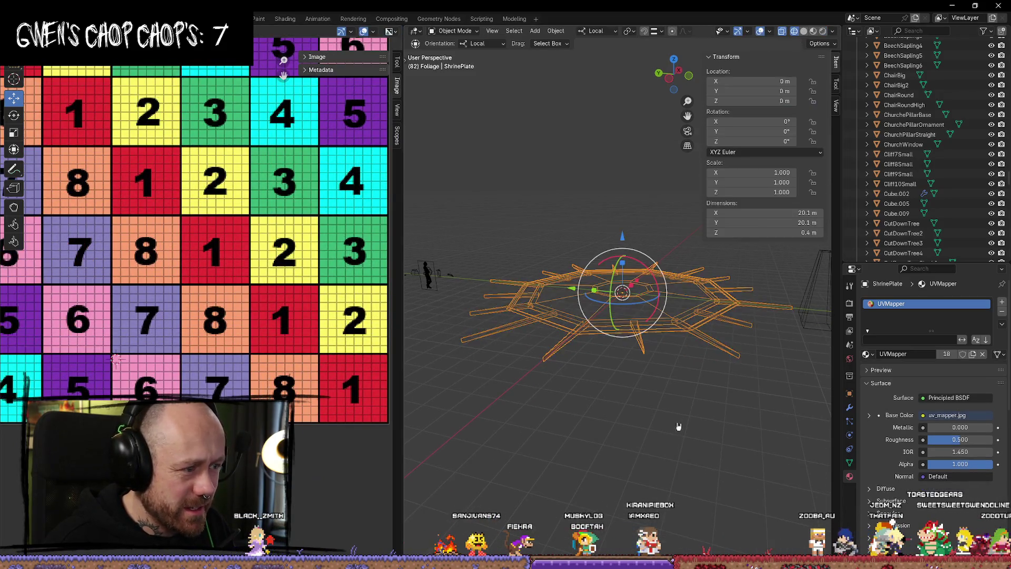
pyautogui.click(604, 338)
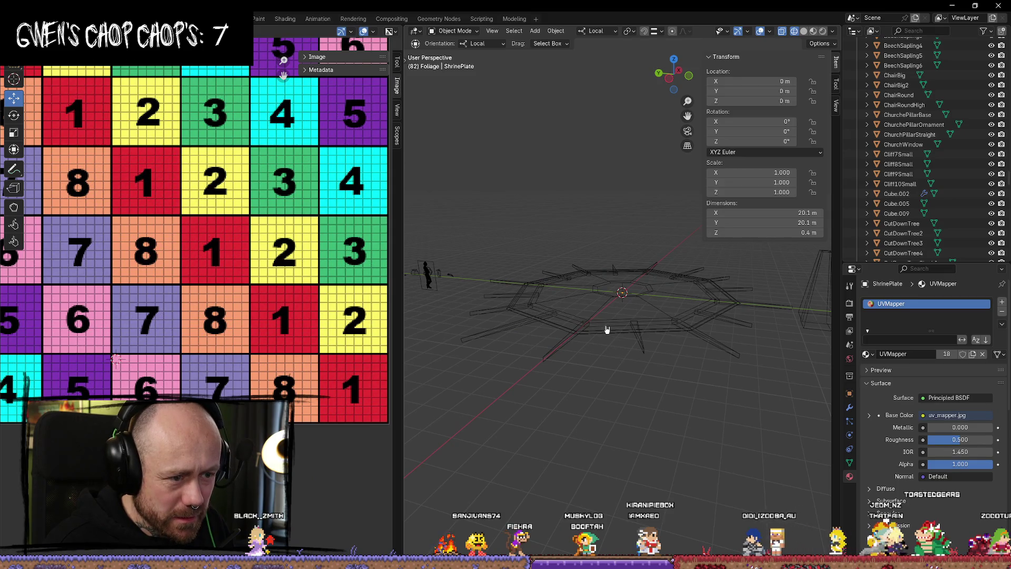
pyautogui.click(607, 329)
pyautogui.press('Tab')
pyautogui.press('l')
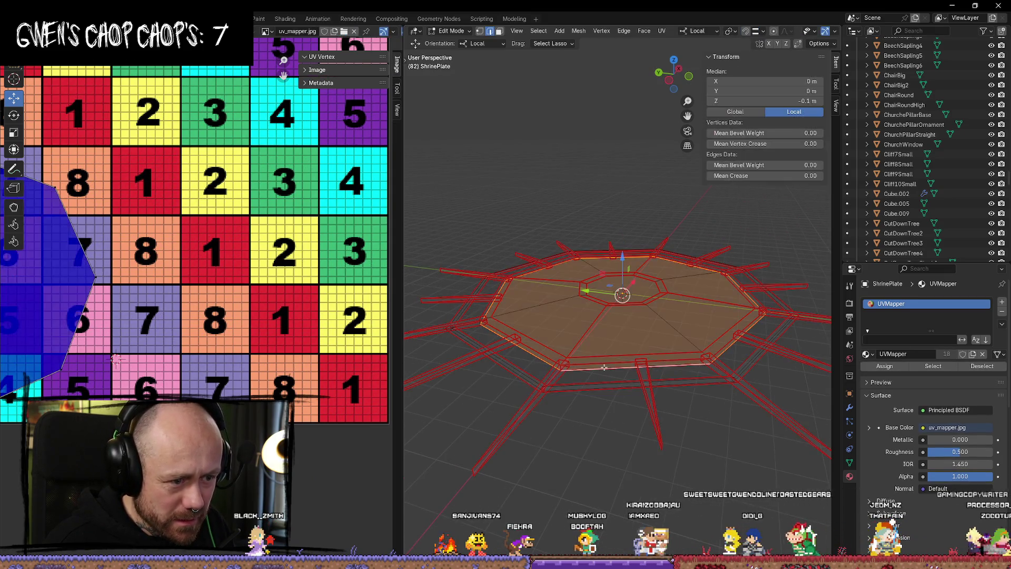
pyautogui.click(622, 435)
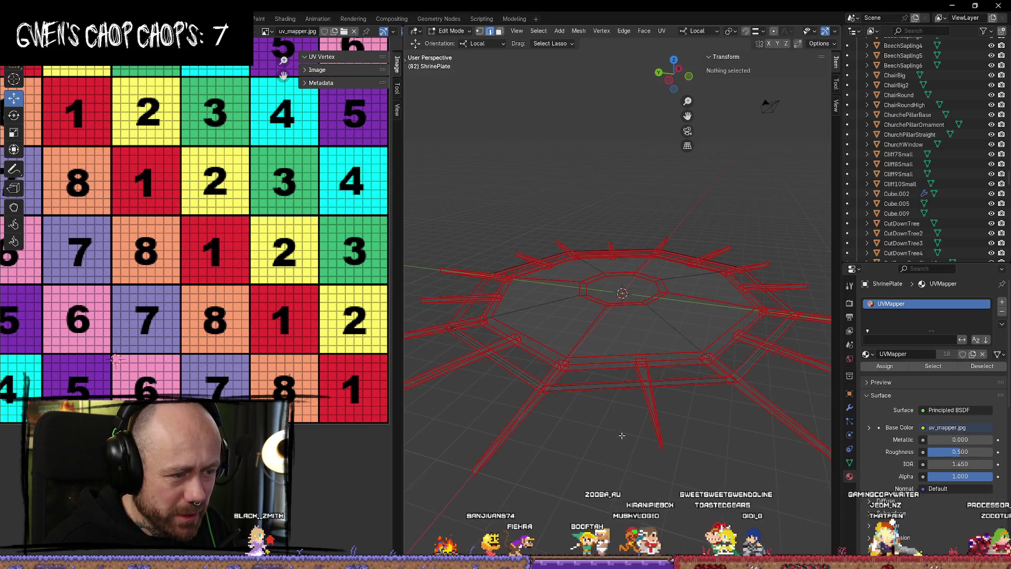
# Try selecting various plate faces and edges in the 3D viewport.
pyautogui.click(605, 367)
pyautogui.click(602, 481)
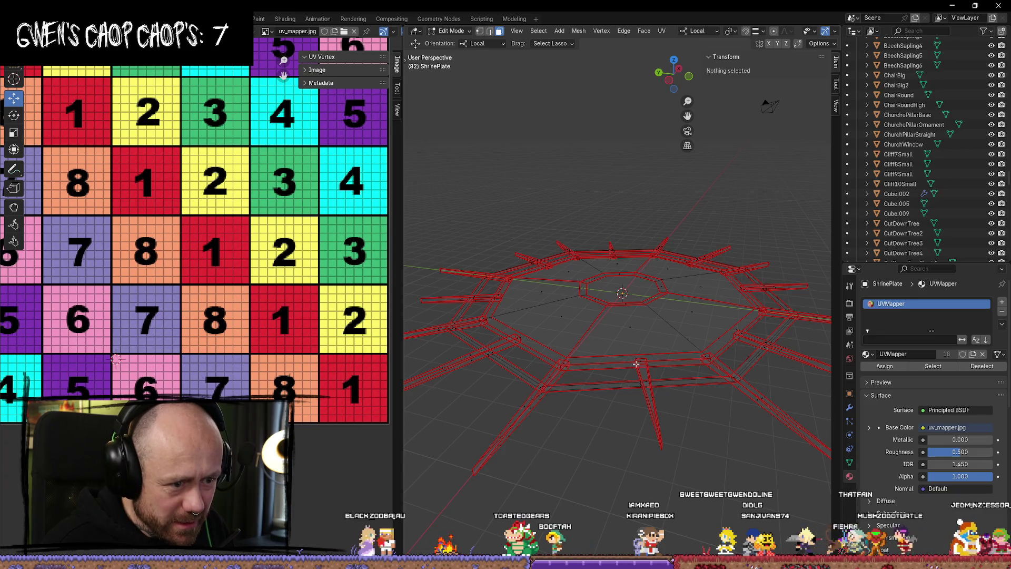
pyautogui.click(636, 363)
pyautogui.click(619, 457)
pyautogui.click(636, 363)
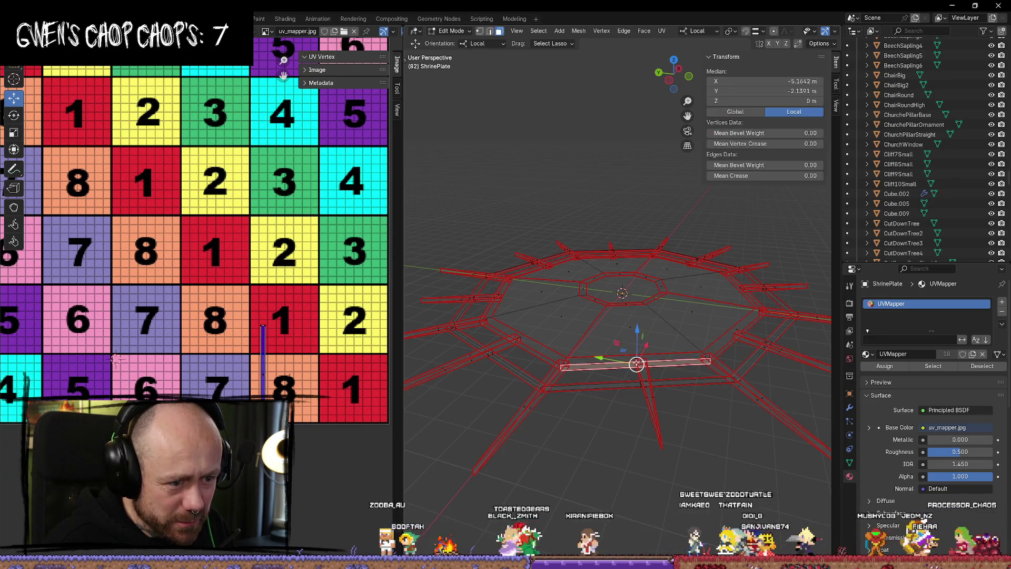
pyautogui.click(517, 343)
pyautogui.moveTo(517, 344)
pyautogui.mouseDown(button='middle')
pyautogui.moveTo(586, 373)
pyautogui.moveTo(560, 367)
pyautogui.moveTo(666, 376)
pyautogui.moveTo(552, 385)
pyautogui.moveTo(537, 443)
pyautogui.mouseUp(button='middle')
pyautogui.click(554, 362)
pyautogui.click(618, 378)
pyautogui.click(565, 391)
pyautogui.scroll(2, 531, 451)
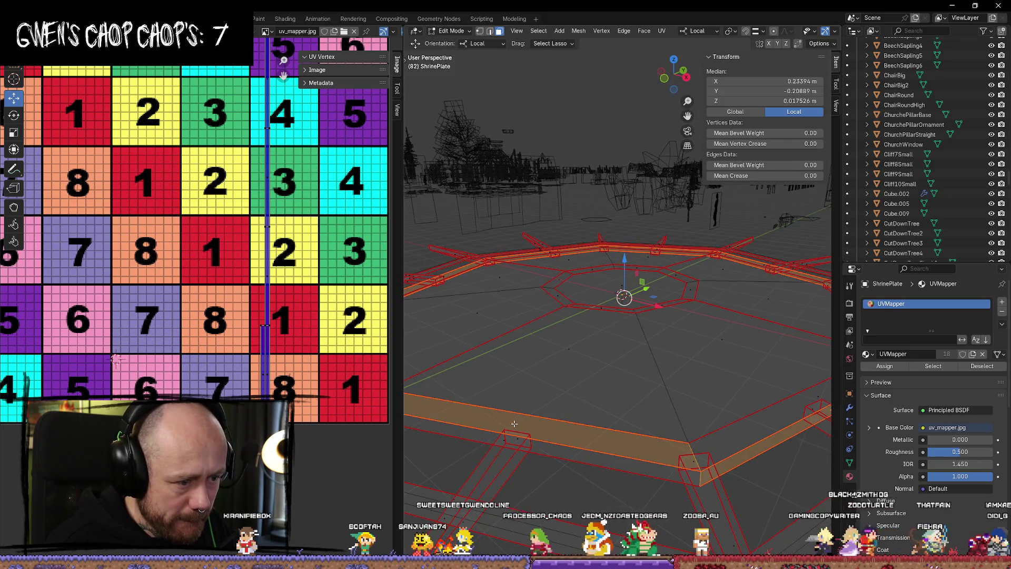
# Select a long outer plate face, viewed nearly top-down.
pyautogui.click(550, 453)
pyautogui.moveTo(620, 465); pyautogui.dragTo(583, 439, button='middle')
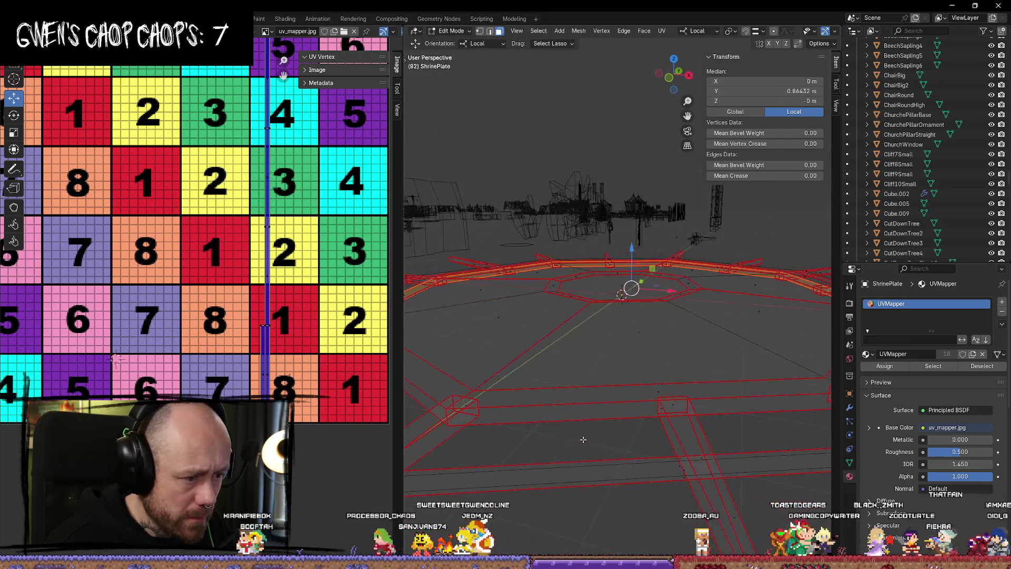
pyautogui.click(663, 411)
pyautogui.moveTo(662, 410)
pyautogui.mouseDown(button='middle')
pyautogui.moveTo(486, 379)
pyautogui.moveTo(530, 387)
pyautogui.moveTo(571, 415)
pyautogui.mouseUp(button='middle')
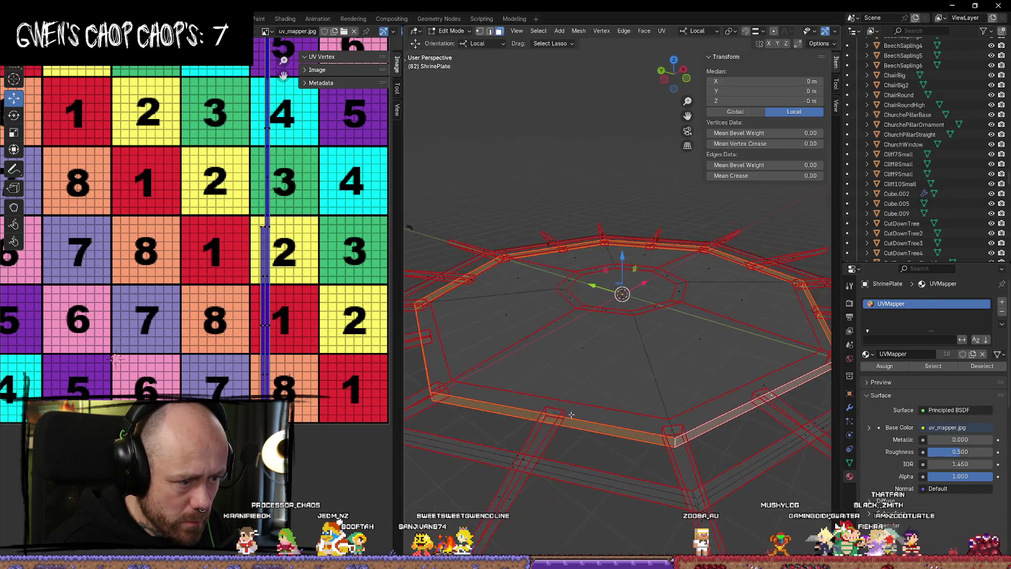
pyautogui.scroll(-4, 520, 419)
pyautogui.scroll(-3, 297, 246)
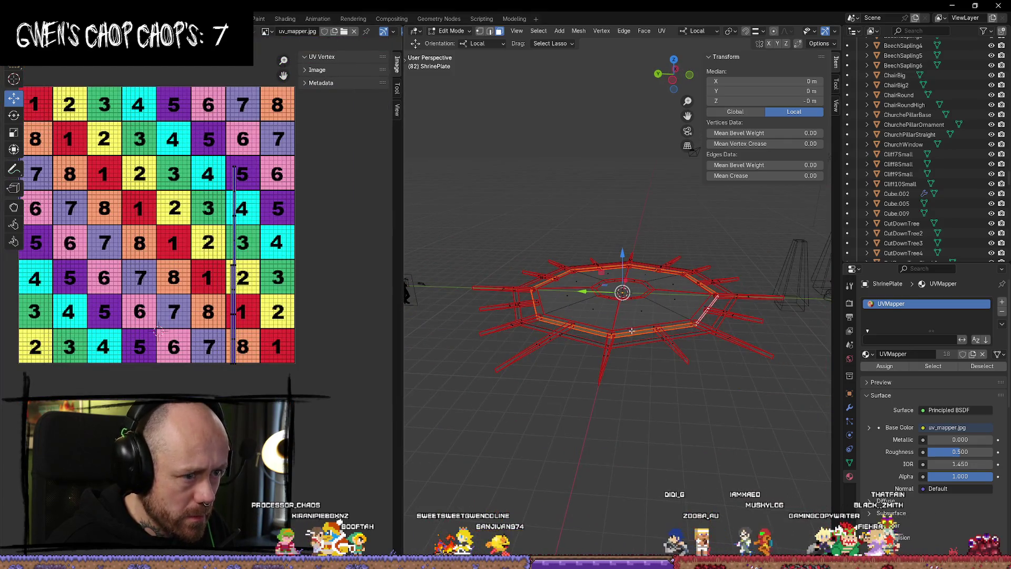
pyautogui.moveTo(631, 331)
pyautogui.mouseDown(button='middle')
pyautogui.moveTo(624, 369)
pyautogui.moveTo(606, 380)
pyautogui.mouseUp(button='middle')
pyautogui.scroll(4, 275, 283)
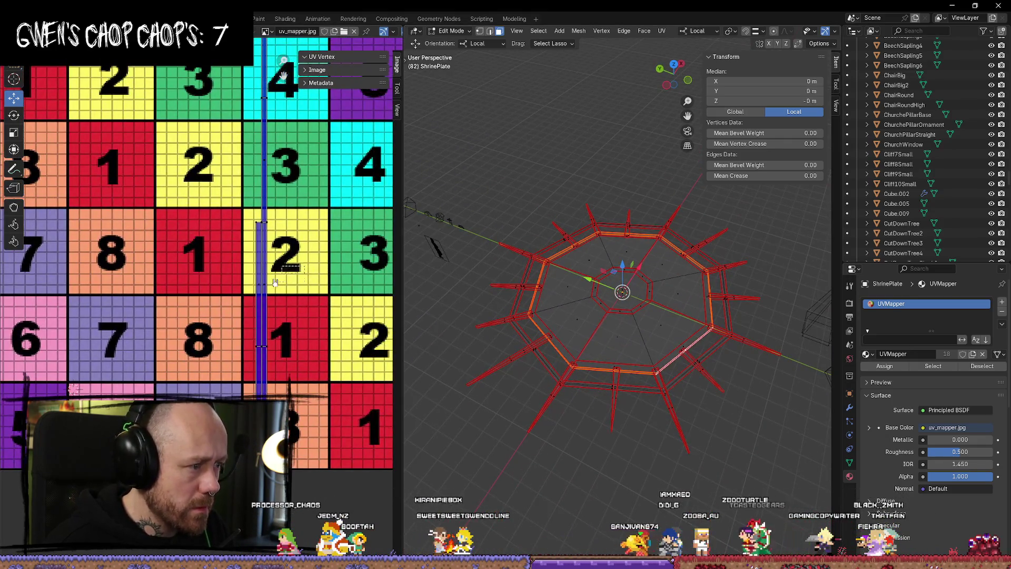
# Move the selected UV strip left, then up about two cells.
pyautogui.moveTo(275, 282); pyautogui.dragTo(230, 285)
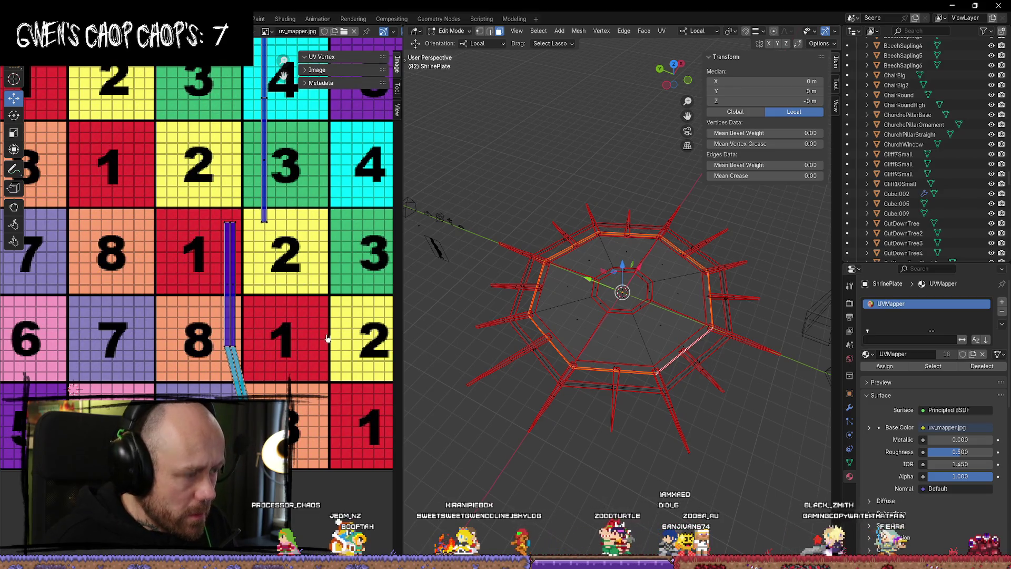
pyautogui.moveTo(348, 71); pyautogui.dragTo(369, 71)
pyautogui.moveTo(320, 58); pyautogui.dragTo(313, 121, button='middle')
pyautogui.scroll(-3, 313, 121)
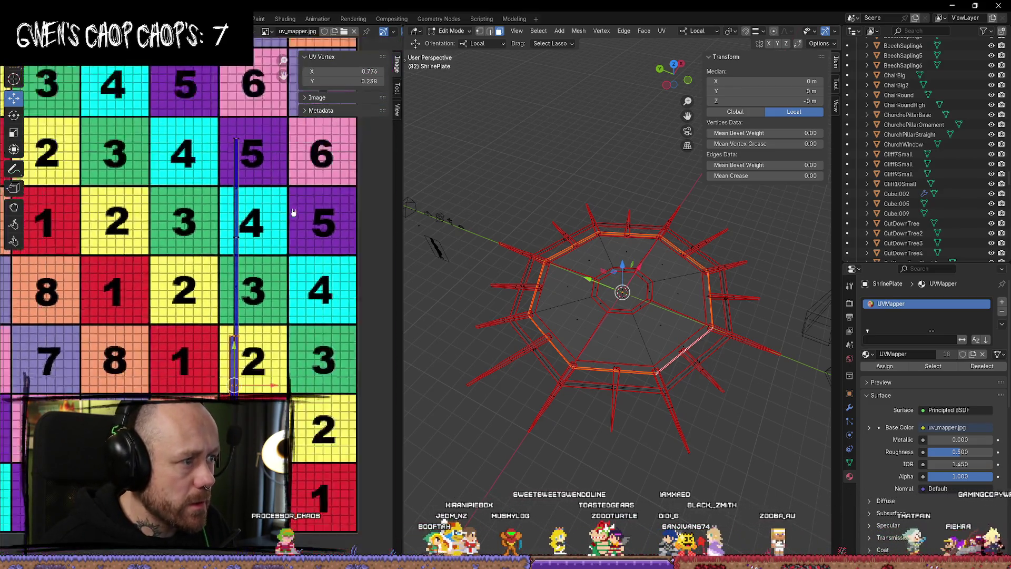
pyautogui.moveTo(242, 404)
pyautogui.mouseDown()
pyautogui.moveTo(244, 274)
pyautogui.moveTo(278, 251)
pyautogui.mouseUp()
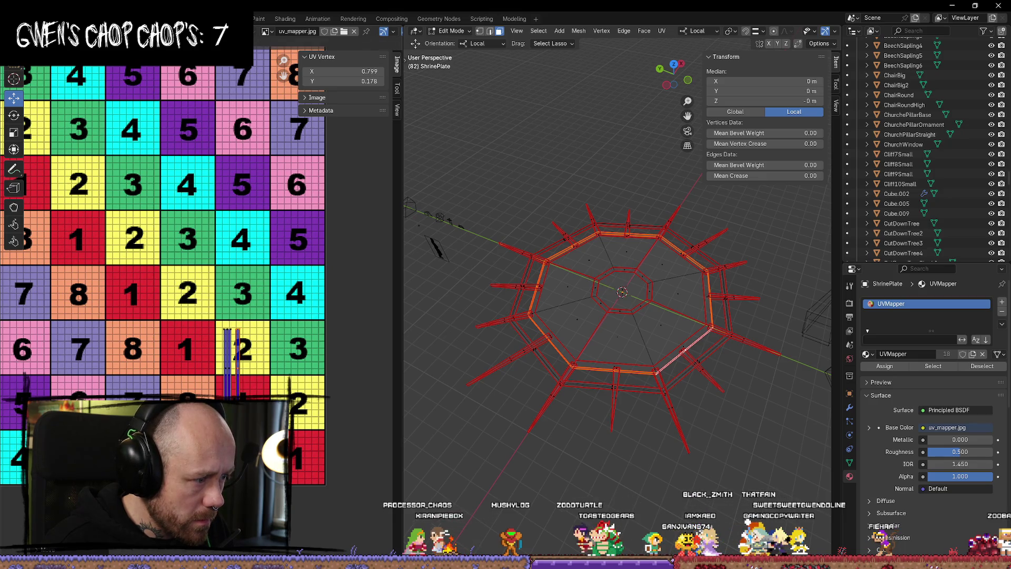
# Box-select the vertical strip and move it one tile right onto the cyan 4 column.
pyautogui.moveTo(200, 373); pyautogui.dragTo(272, 399)
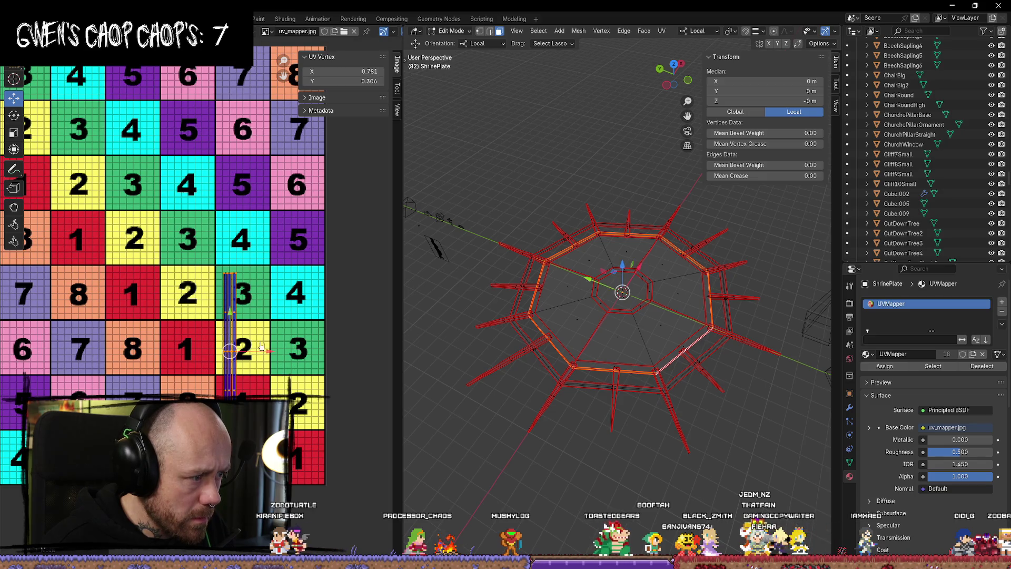
pyautogui.moveTo(261, 346); pyautogui.dragTo(326, 349)
pyautogui.click(354, 336)
pyautogui.moveTo(355, 336); pyautogui.dragTo(358, 327, button='middle')
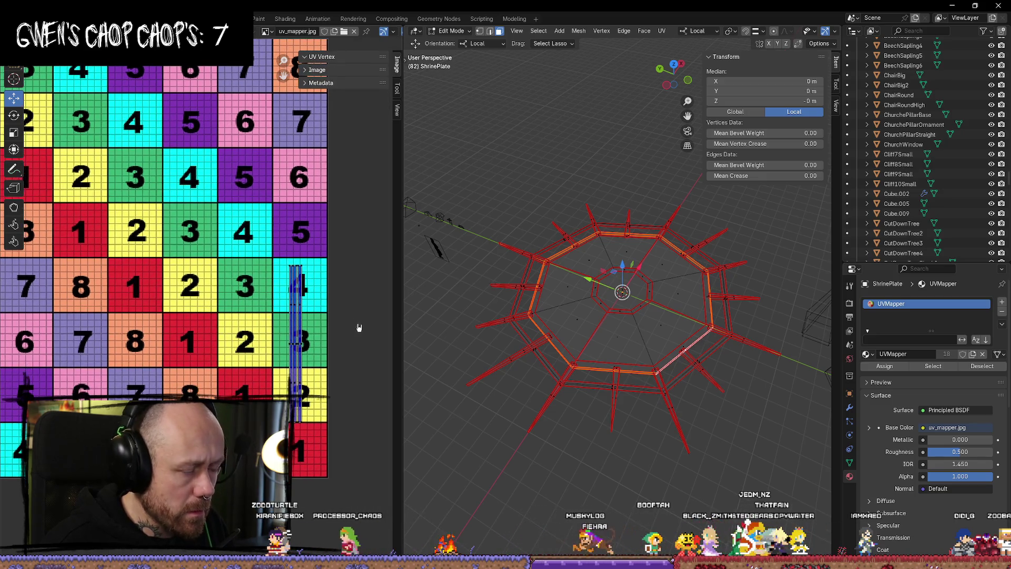
pyautogui.moveTo(621, 316); pyautogui.dragTo(621, 274, button='middle')
# Select the lower group of chevron spike UV strips and move them up about half the texture.
pyautogui.press('a')
pyautogui.scroll(-2, 621, 295)
pyautogui.moveTo(336, 381); pyautogui.dragTo(346, 223, button='middle')
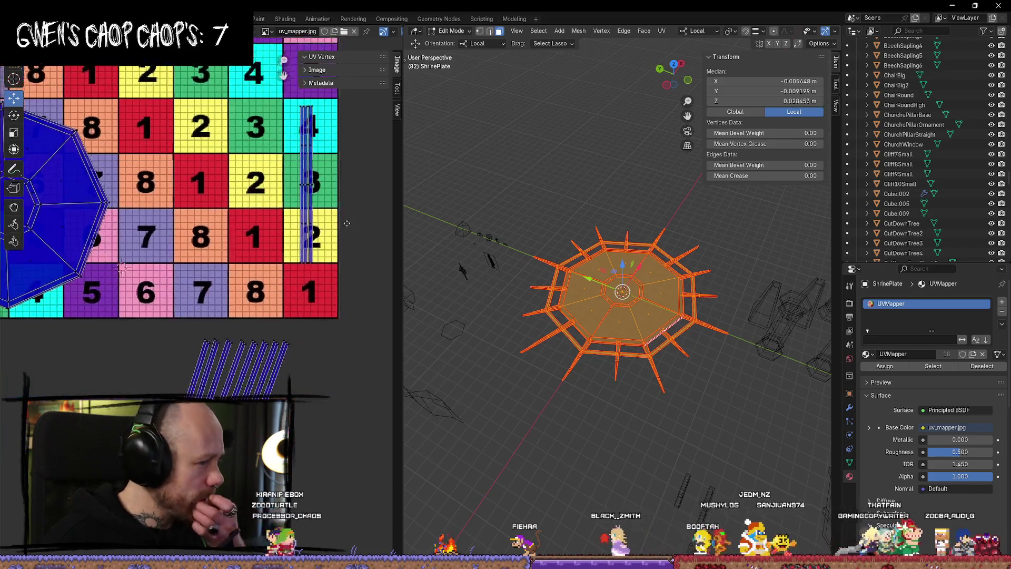
pyautogui.moveTo(330, 319); pyautogui.dragTo(144, 396)
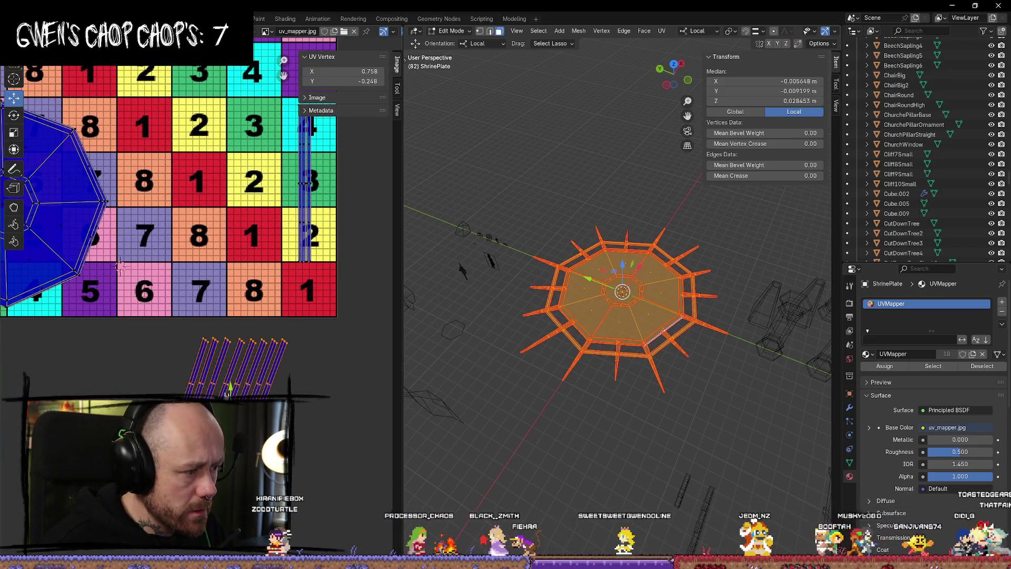
pyautogui.moveTo(228, 392); pyautogui.dragTo(236, 180)
pyautogui.scroll(2, 236, 181)
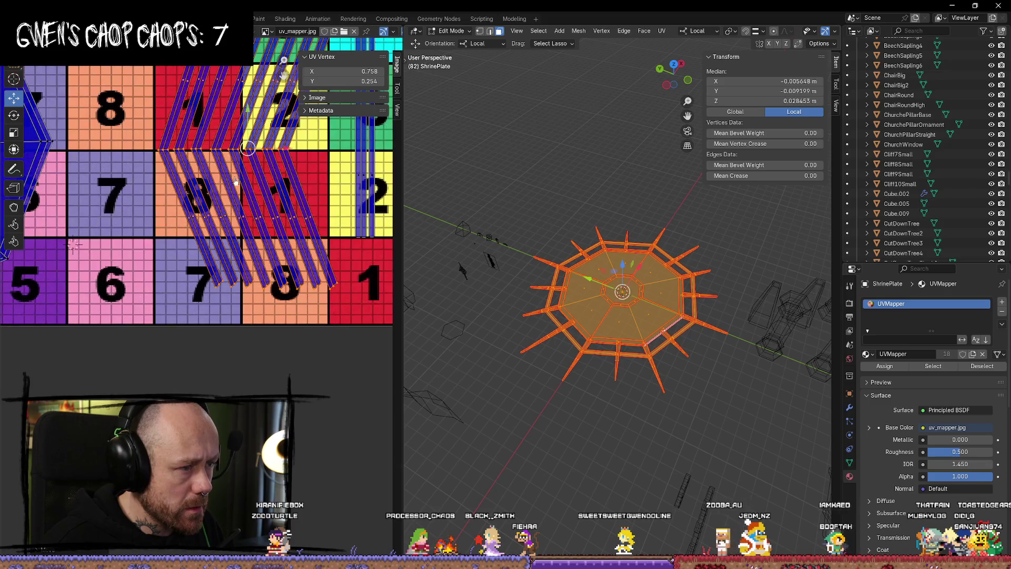
pyautogui.scroll(-4, 235, 181)
pyautogui.scroll(7, 245, 300)
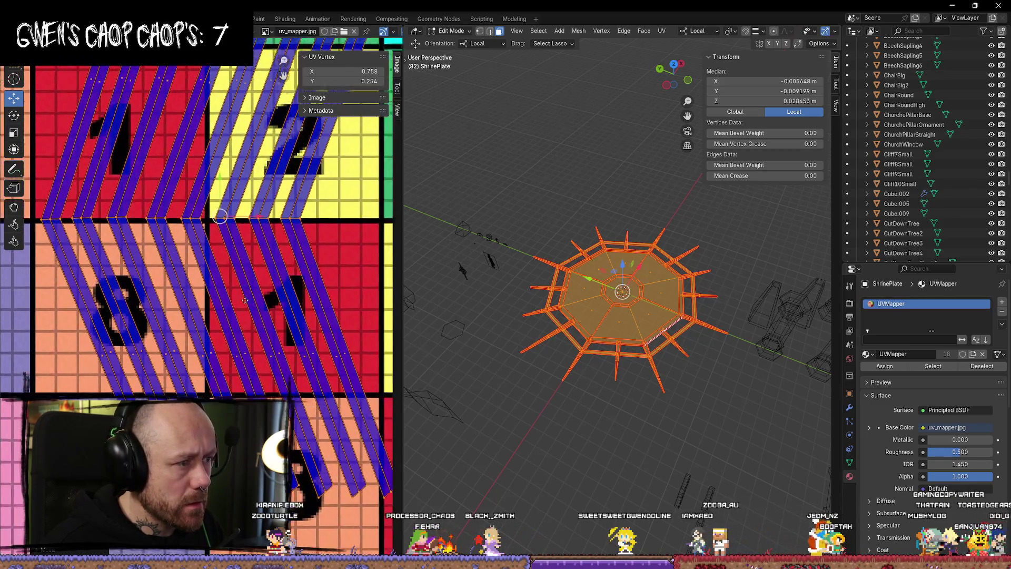
pyautogui.scroll(-4, 245, 300)
# Grab the spike strips to settle them slightly lower and shift them slightly right.
pyautogui.press('g')
pyautogui.click(309, 261)
pyautogui.scroll(-2, 309, 260)
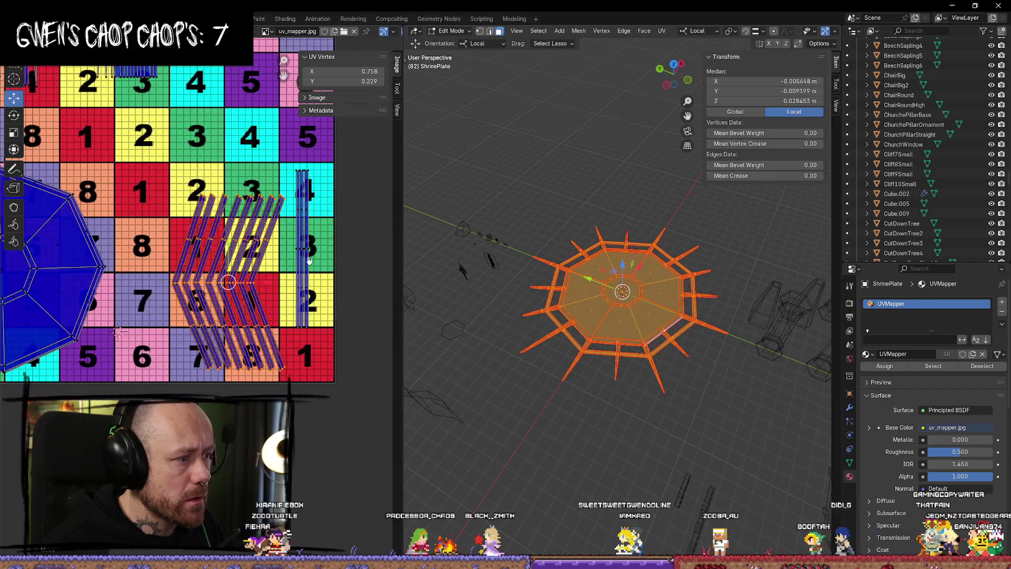
pyautogui.moveTo(309, 261); pyautogui.dragTo(323, 229, button='middle')
pyautogui.moveTo(323, 229); pyautogui.dragTo(336, 229)
pyautogui.moveTo(336, 229); pyautogui.dragTo(267, 258, button='middle')
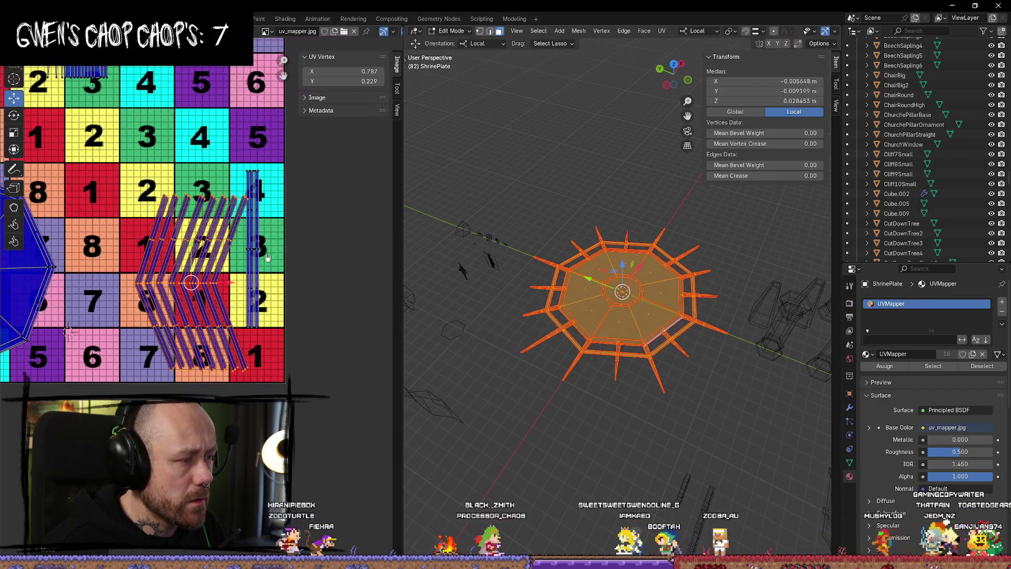
# Move the vertical UV strip left beside the octagon, then nudge the spike strips further right.
pyautogui.click(253, 251)
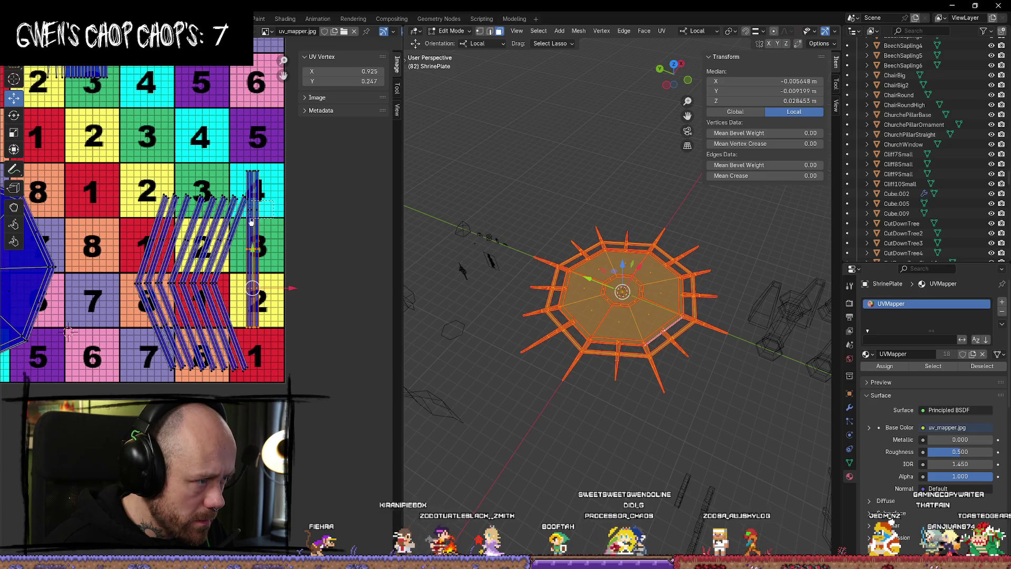
pyautogui.moveTo(293, 251); pyautogui.dragTo(155, 251)
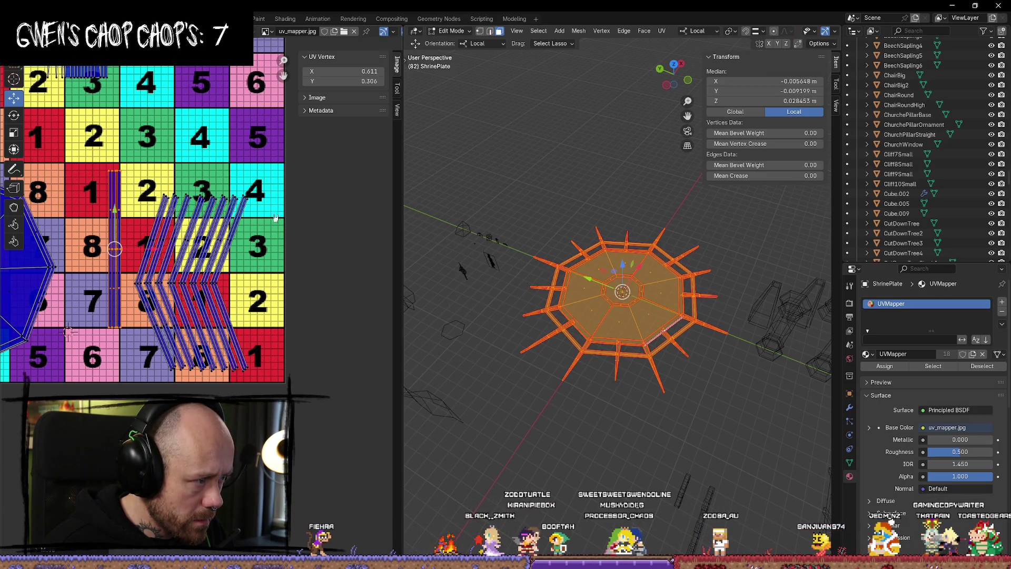
pyautogui.click(199, 306)
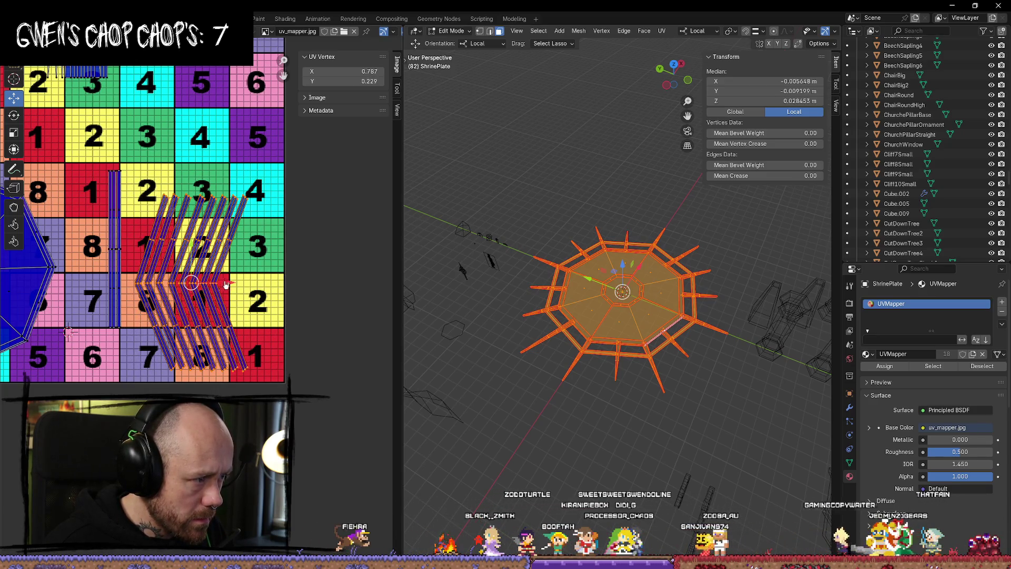
pyautogui.moveTo(225, 284); pyautogui.dragTo(252, 285)
# Lower the vertical strip slightly so it spans checker tiles 8 down to 6.
pyautogui.scroll(3, 303, 198)
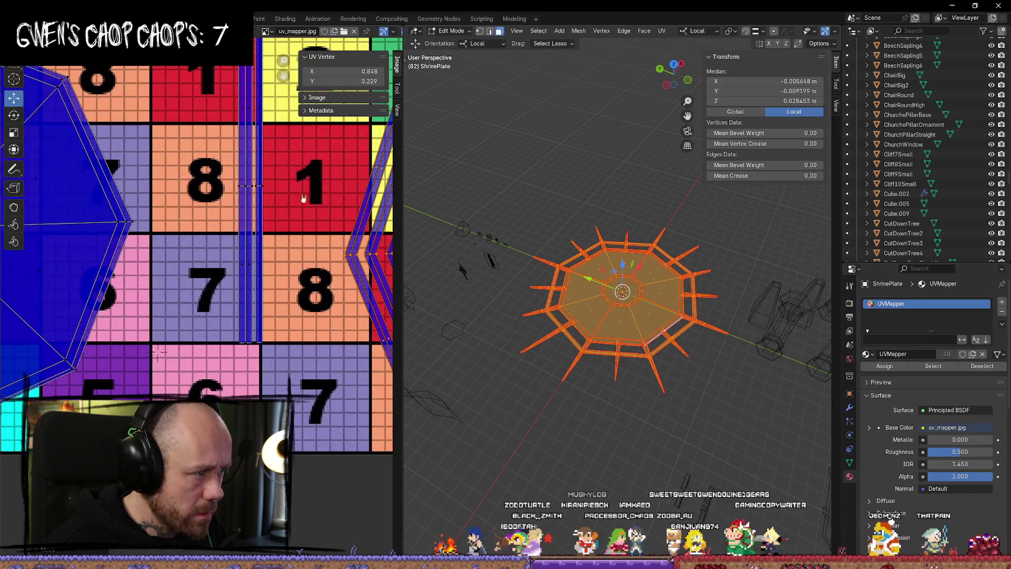
pyautogui.click(252, 253)
pyautogui.scroll(-2, 202, 301)
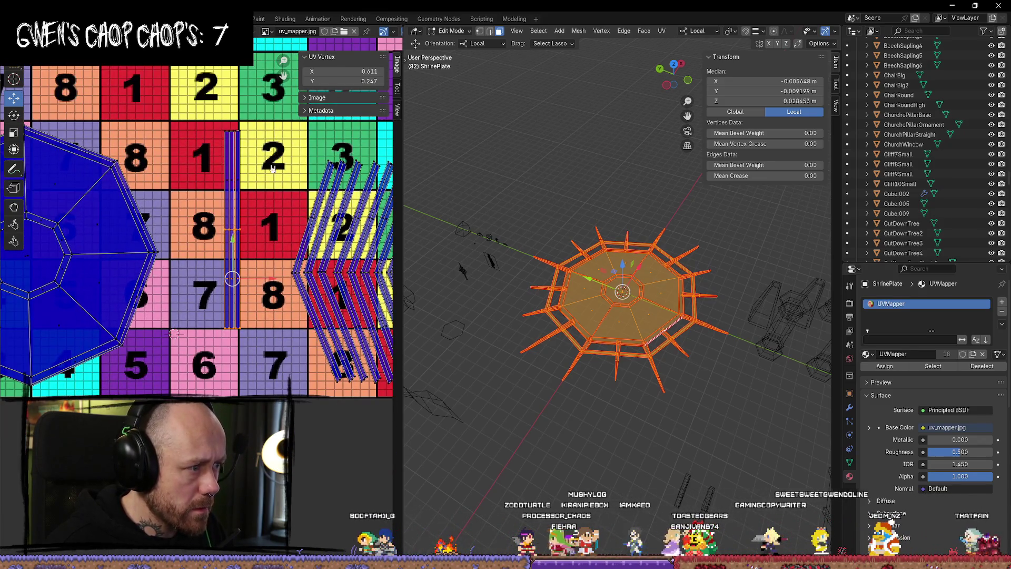
pyautogui.moveTo(233, 212); pyautogui.dragTo(235, 262)
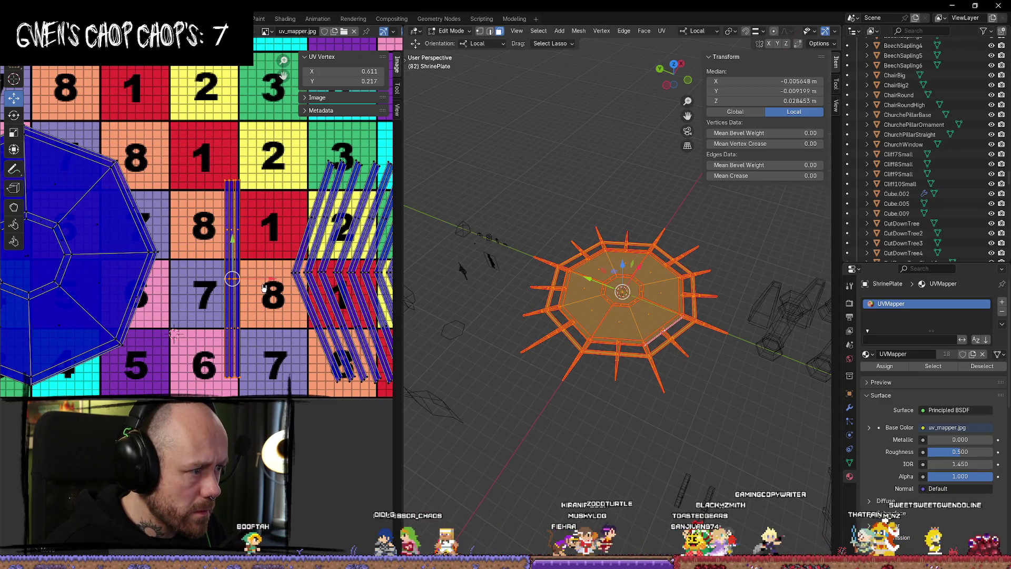
# Deselect all UVs, centre the view on the octagon island, and select its top corner vertex.
pyautogui.hotkey('alt', 'a')
pyautogui.moveTo(119, 191); pyautogui.dragTo(259, 176, button='middle')
pyautogui.scroll(2, 259, 176)
pyautogui.scroll(-2, 258, 176)
pyautogui.scroll(5, 283, 138)
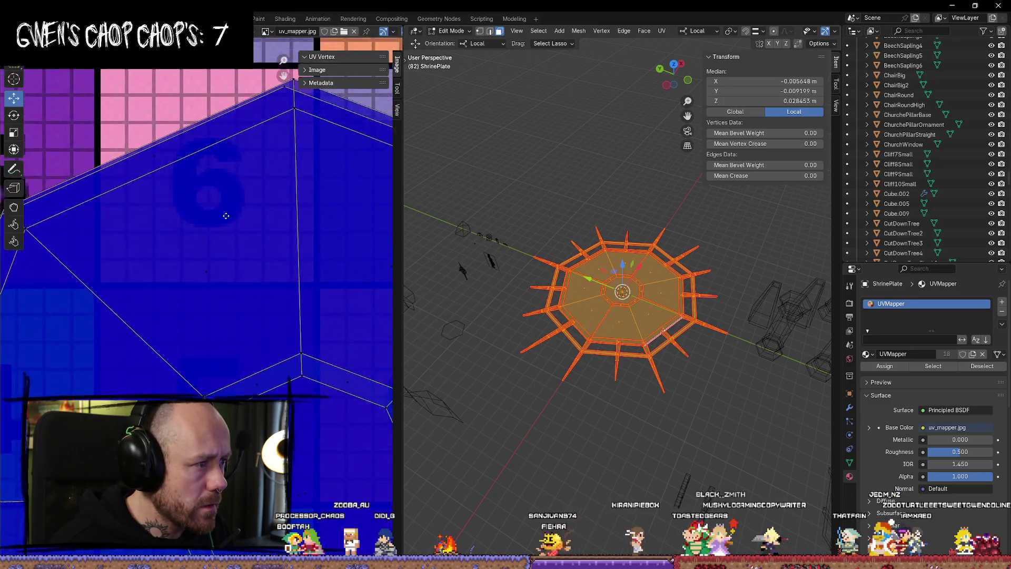
pyautogui.scroll(-2, 283, 138)
pyautogui.click(338, 225)
pyautogui.scroll(1, 143, 227)
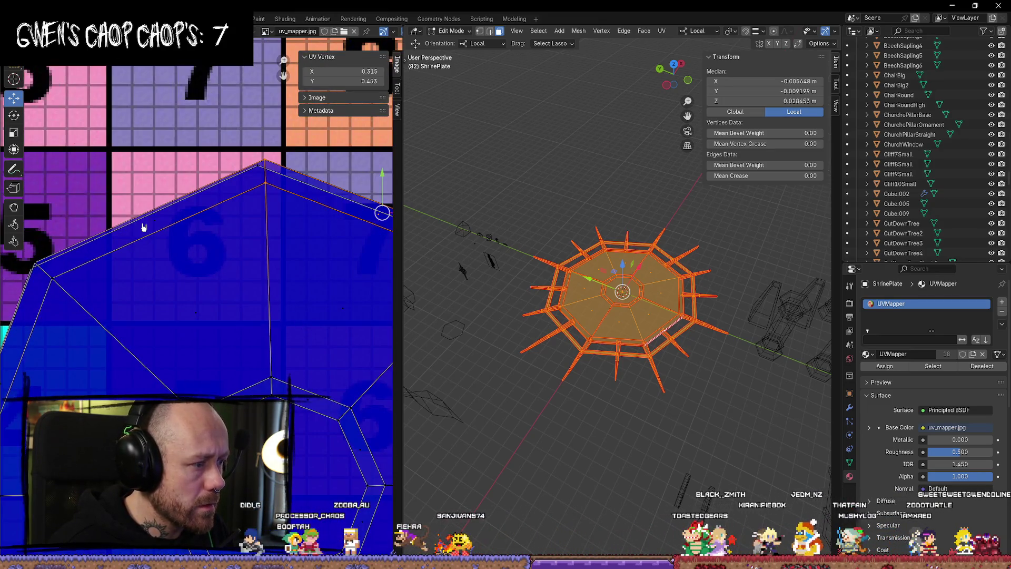
pyautogui.scroll(-3, 239, 326)
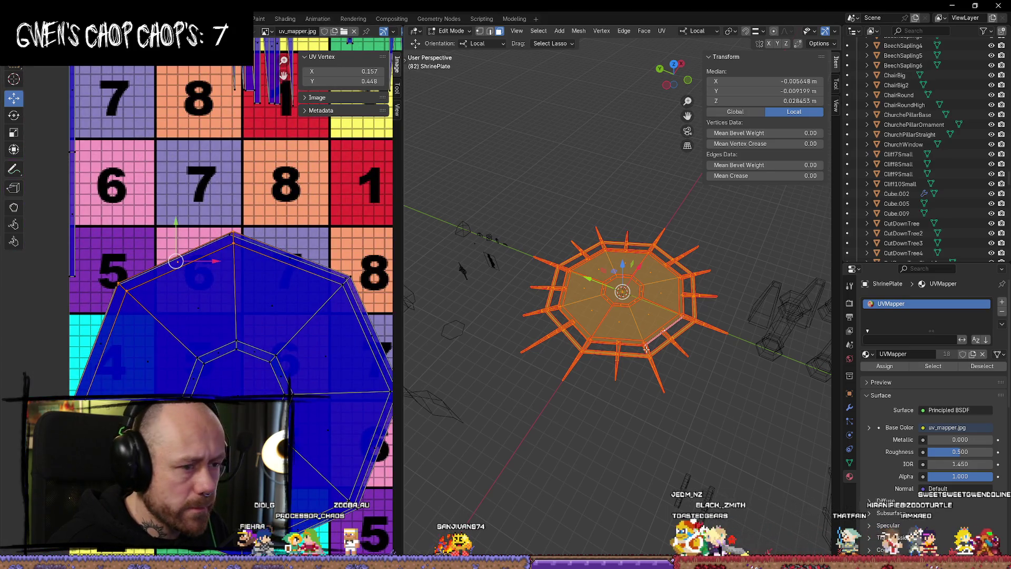
pyautogui.scroll(8, 646, 349)
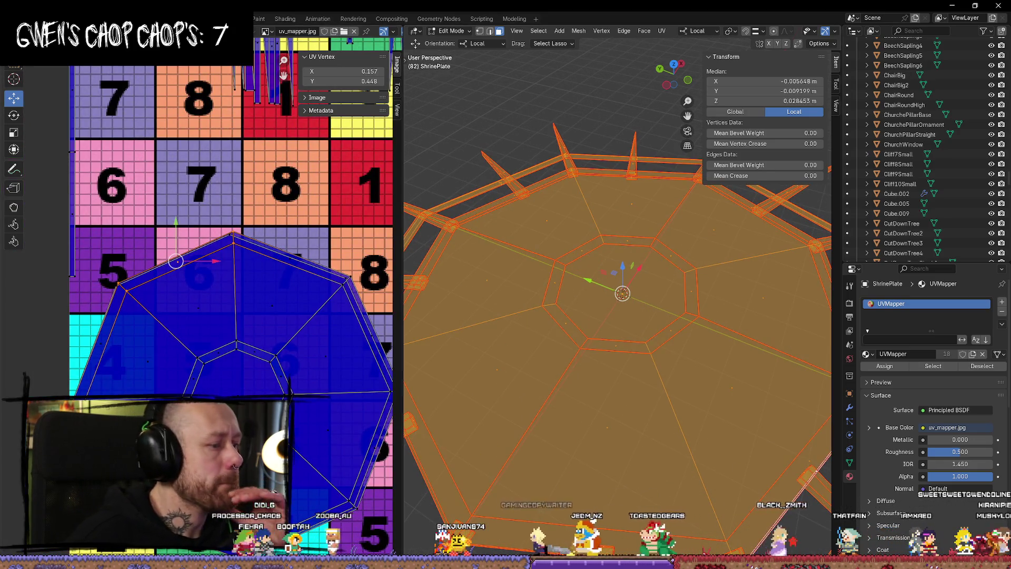
pyautogui.press('Home')
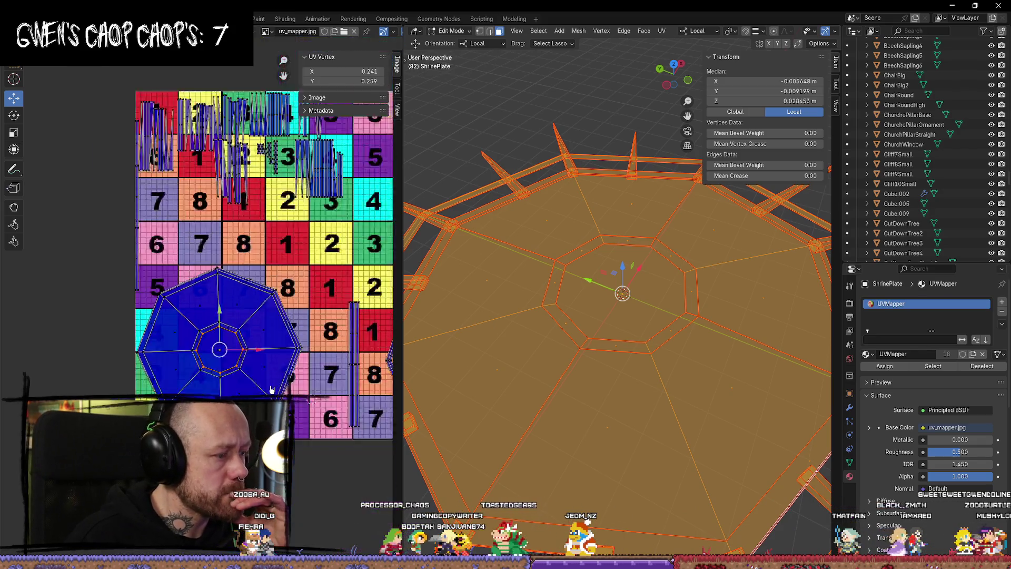
pyautogui.scroll(2, 179, 307)
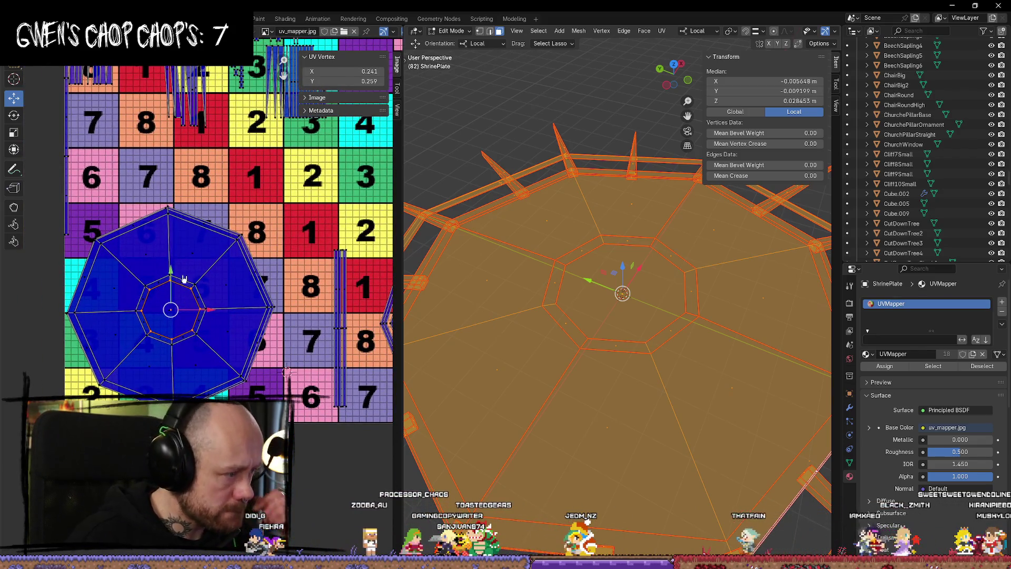
pyautogui.moveTo(170, 270); pyautogui.dragTo(183, 144)
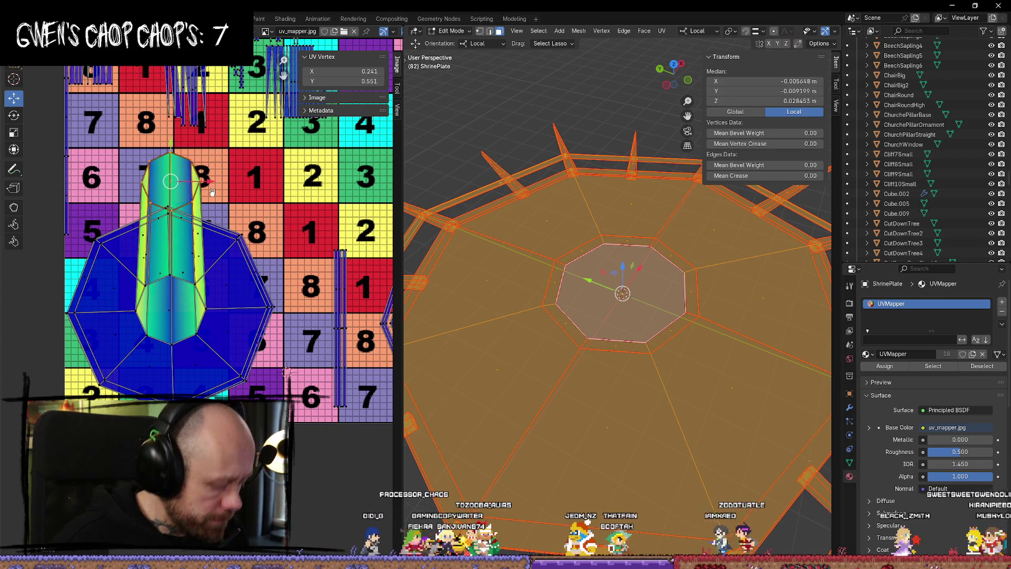
pyautogui.hotkey('ctrl', 'z')
pyautogui.scroll(3, 186, 330)
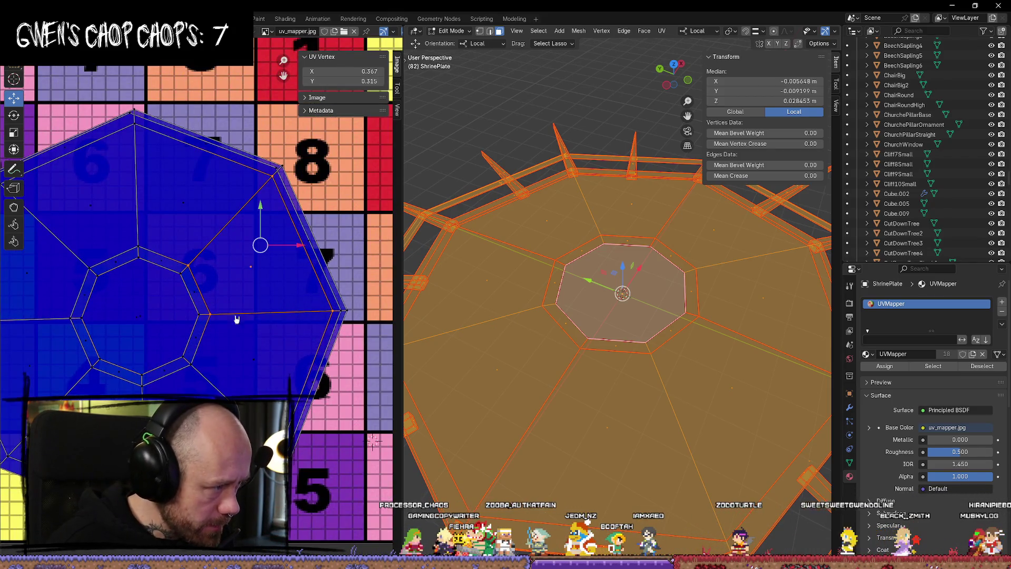
pyautogui.moveTo(189, 324); pyautogui.dragTo(230, 319)
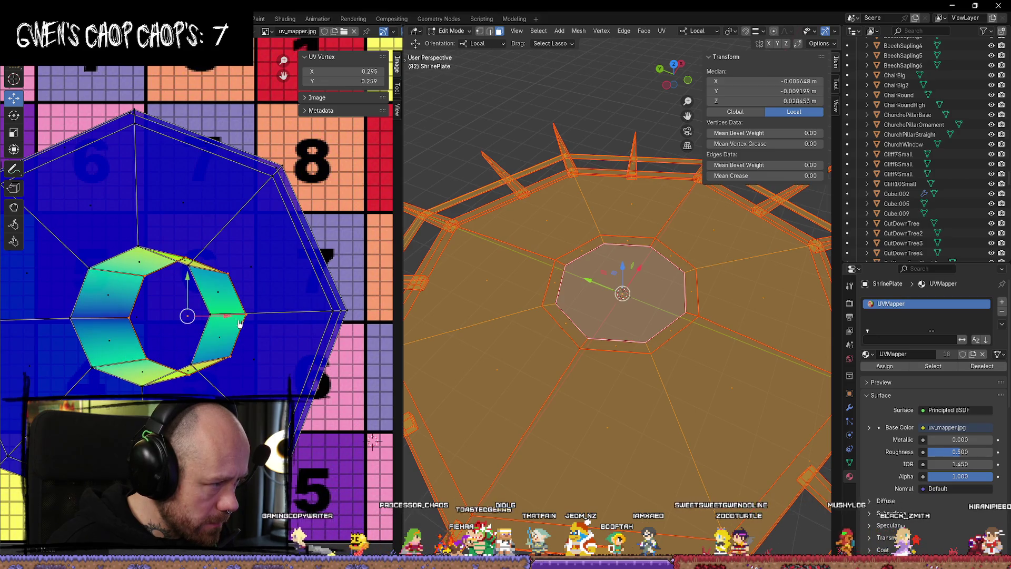
pyautogui.hotkey('ctrl', 'z')
pyautogui.scroll(-4, 281, 356)
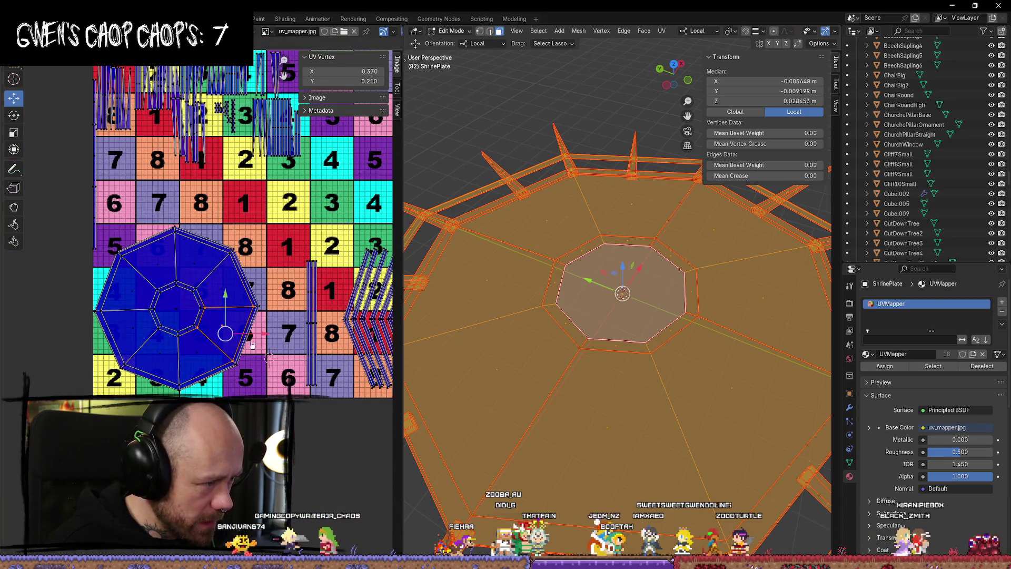
pyautogui.click(269, 331)
pyautogui.hotkey('ctrl', 'z')
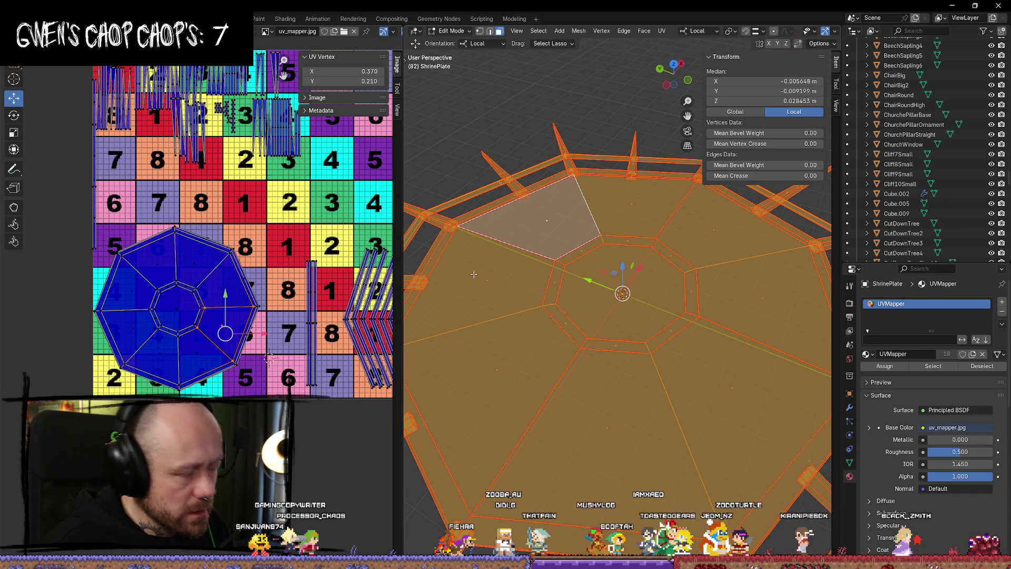
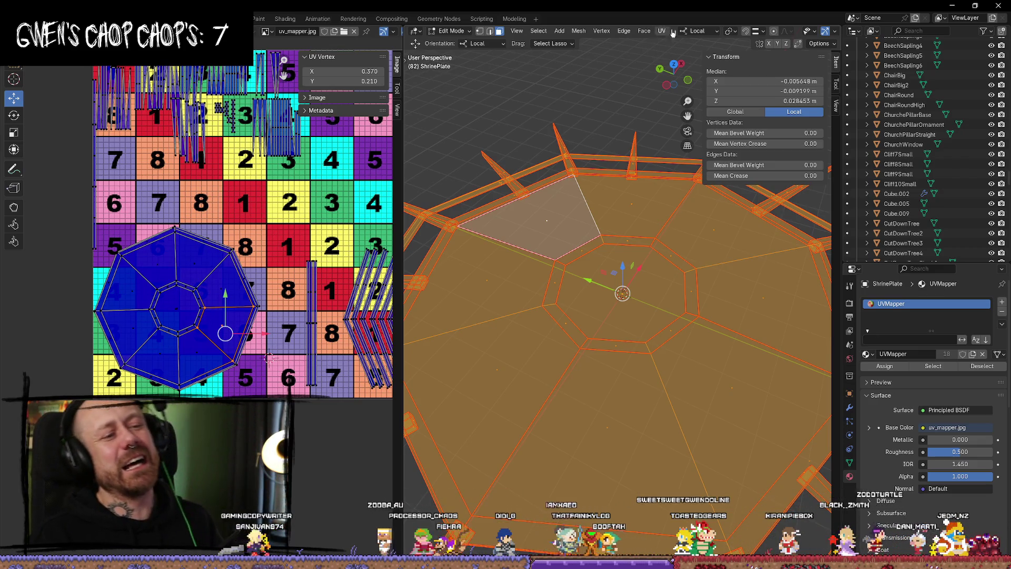
# Switch to top orthographic view and clear the current mesh selection.
pyautogui.press('KP_7')
pyautogui.scroll(-4, 744, 330)
pyautogui.click(744, 330)
pyautogui.scroll(5, 726, 300)
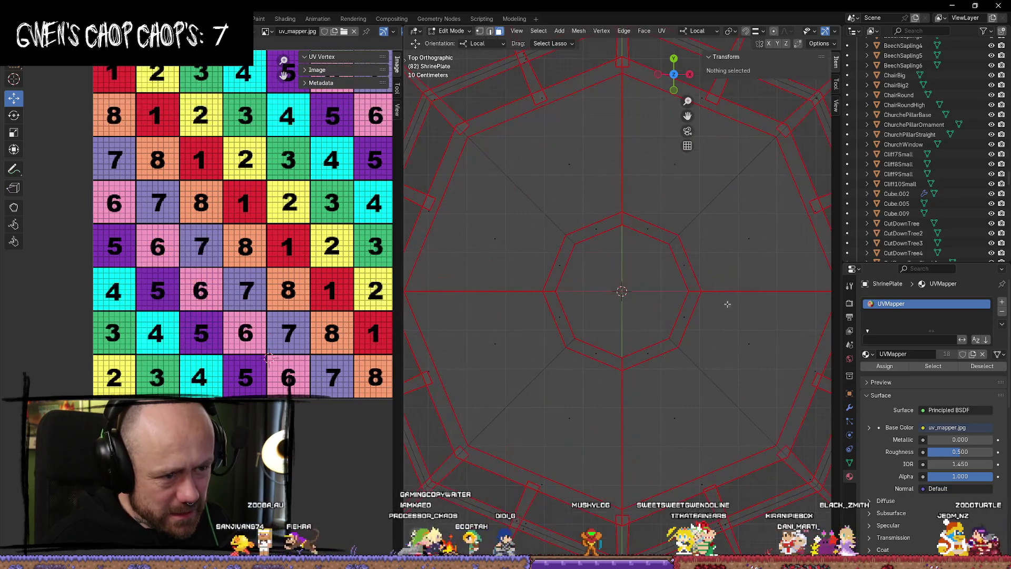
pyautogui.scroll(-5, 614, 287)
pyautogui.scroll(4, 643, 268)
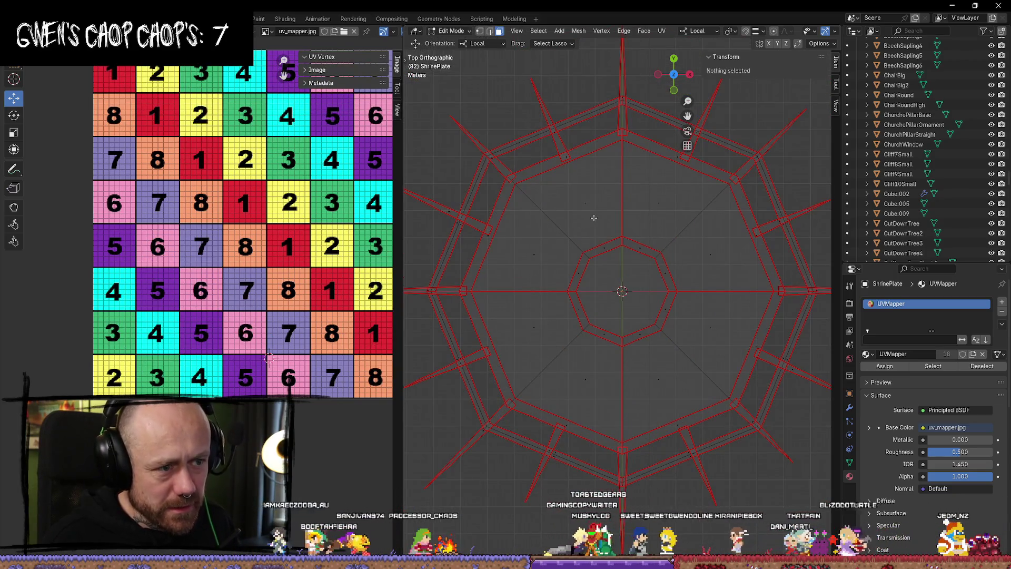
# Select all eight faces of the plate's inner octagonal ring.
pyautogui.click(584, 205)
pyautogui.keyDown('shift'); pyautogui.click(537, 253); pyautogui.keyUp('shift')
pyautogui.keyDown('shift'); pyautogui.click(537, 326); pyautogui.keyUp('shift')
pyautogui.keyDown('shift'); pyautogui.click(585, 379); pyautogui.keyUp('shift')
pyautogui.keyDown('shift'); pyautogui.click(658, 379); pyautogui.keyUp('shift')
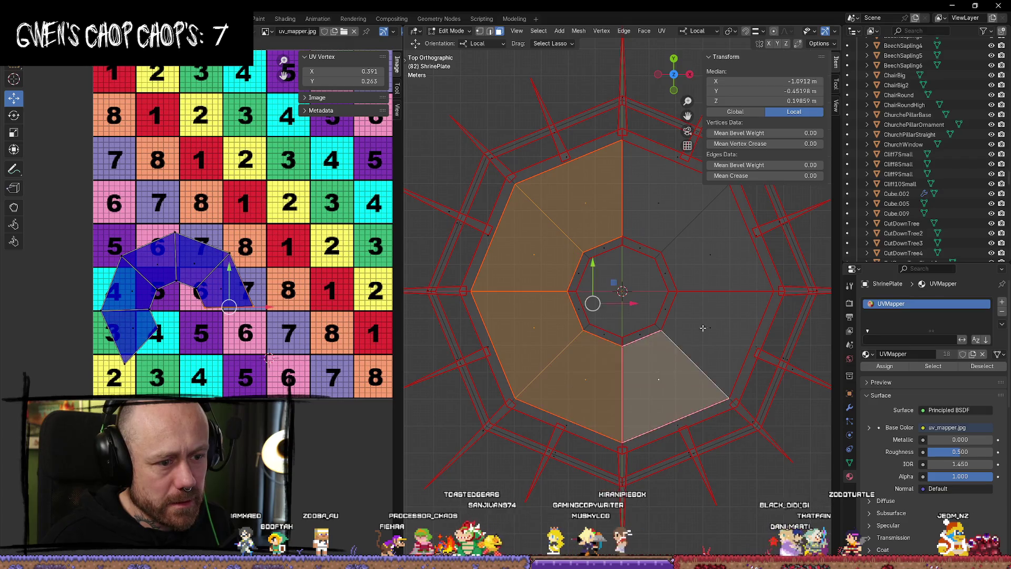
pyautogui.keyDown('shift'); pyautogui.click(716, 331); pyautogui.keyUp('shift')
pyautogui.keyDown('shift'); pyautogui.click(710, 252); pyautogui.keyUp('shift')
pyautogui.keyDown('shift'); pyautogui.click(647, 213); pyautogui.keyUp('shift')
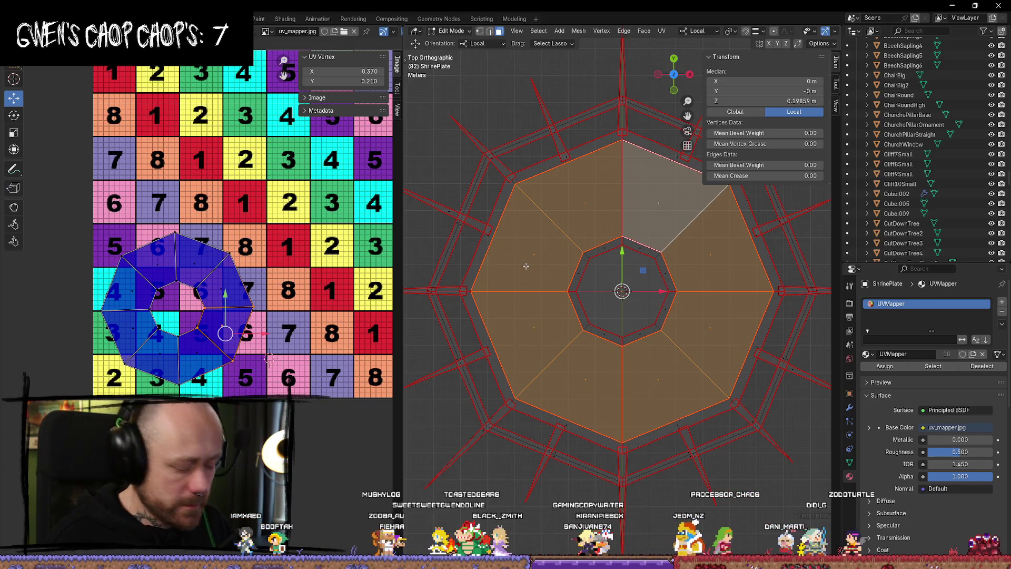
pyautogui.scroll(-3, 647, 247)
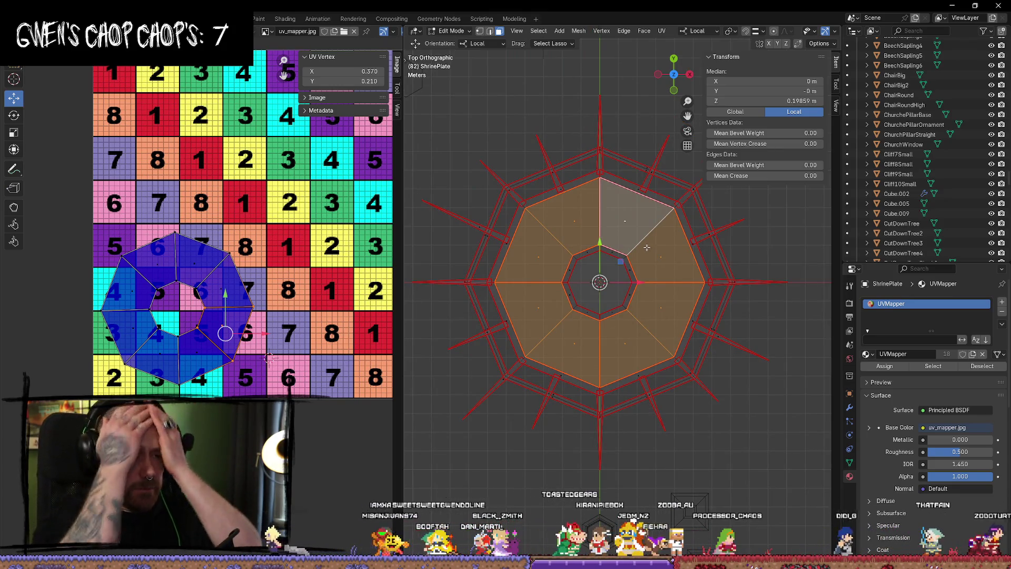
# Project the inner ring's UVs flat with Project from View.
pyautogui.press('u')
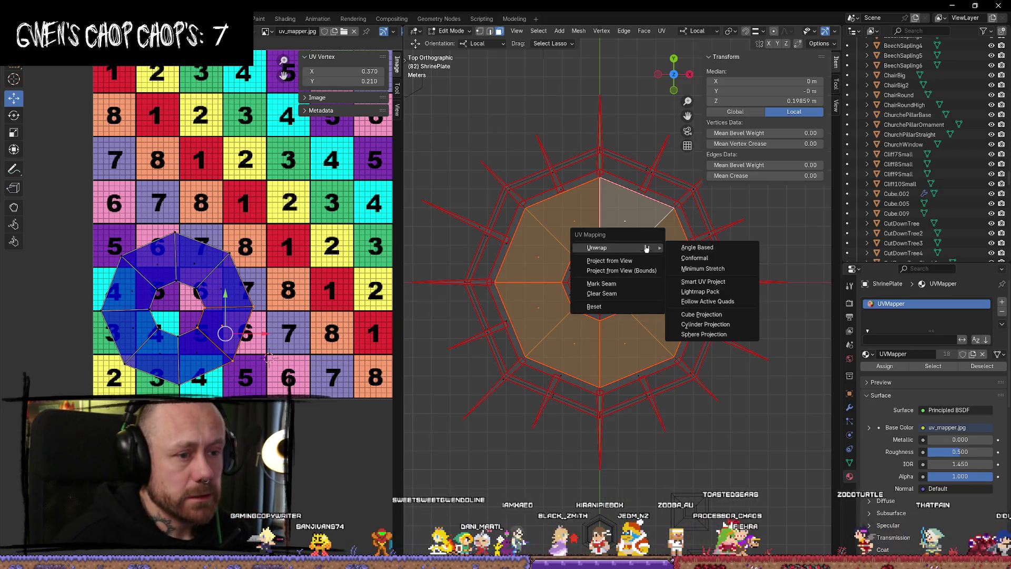
pyautogui.press('Escape')
pyautogui.press('u')
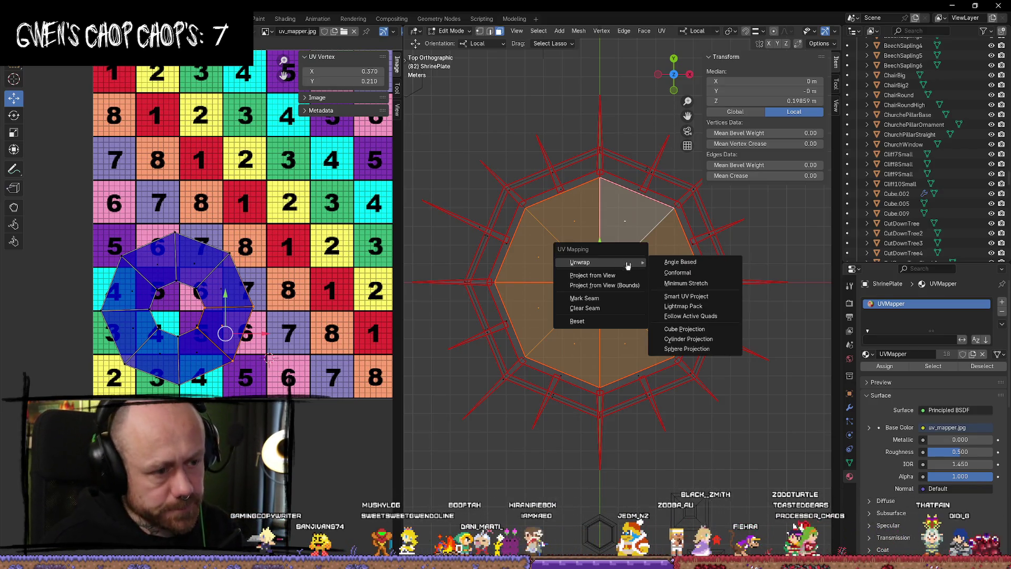
pyautogui.click(622, 278)
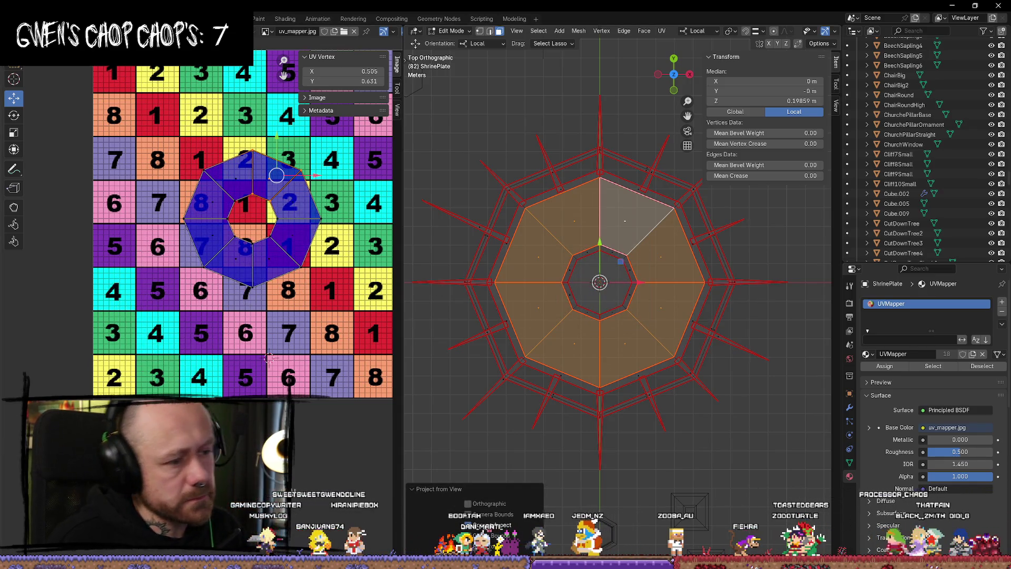
# Select all the ring's UVs and move the island left off the texture.
pyautogui.click(293, 497)
pyautogui.press('a')
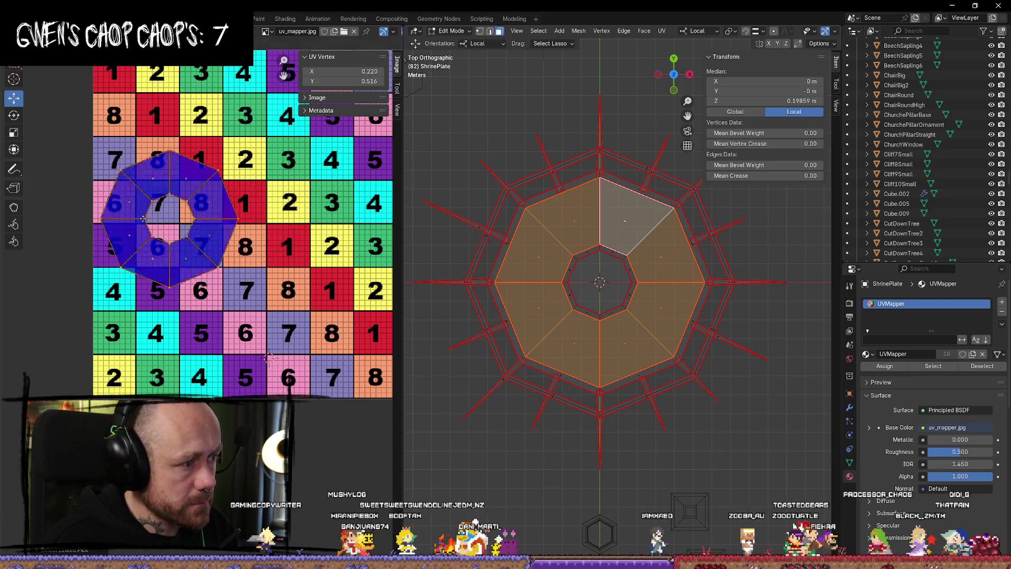
pyautogui.press('g')
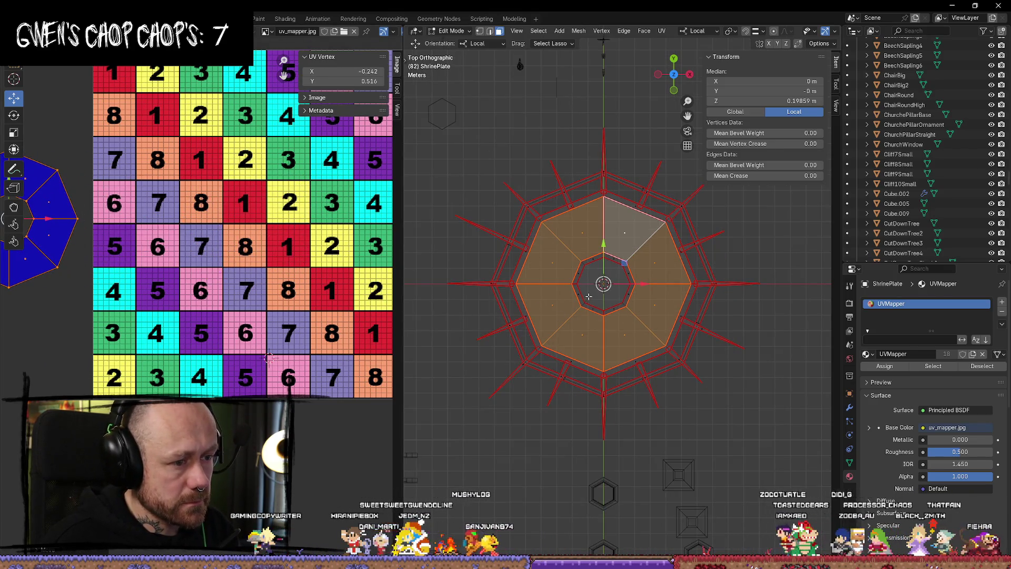
pyautogui.click(570, 295)
pyautogui.scroll(-1, 609, 294)
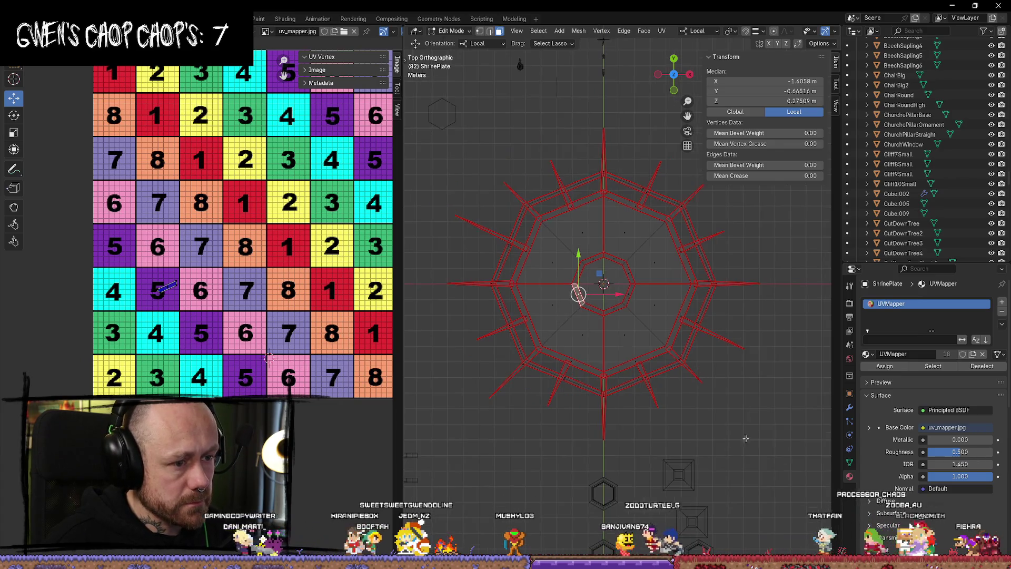
# Switch to edge select and loop-select the inner octagon's edges.
pyautogui.click(576, 471)
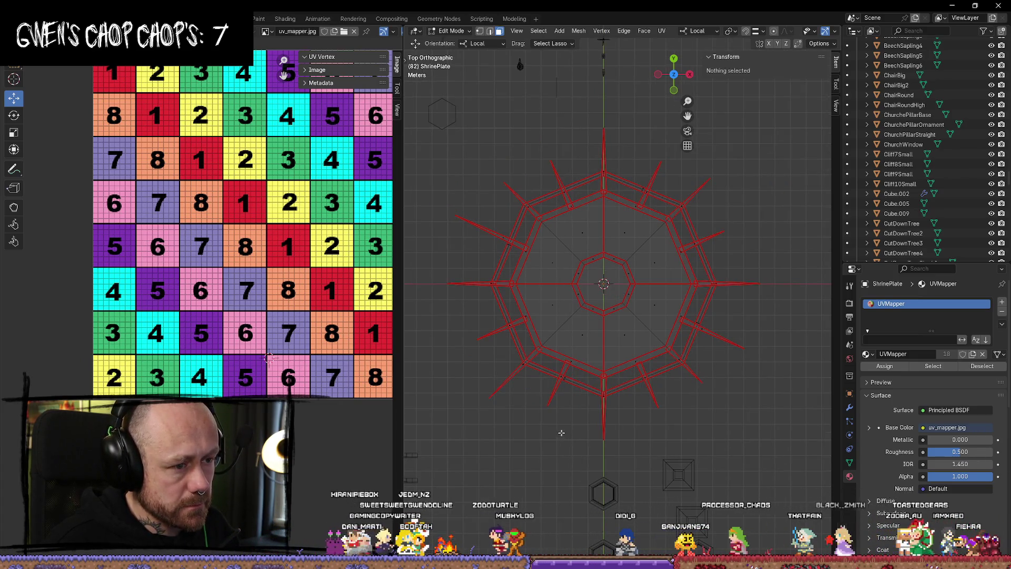
pyautogui.scroll(3, 596, 295)
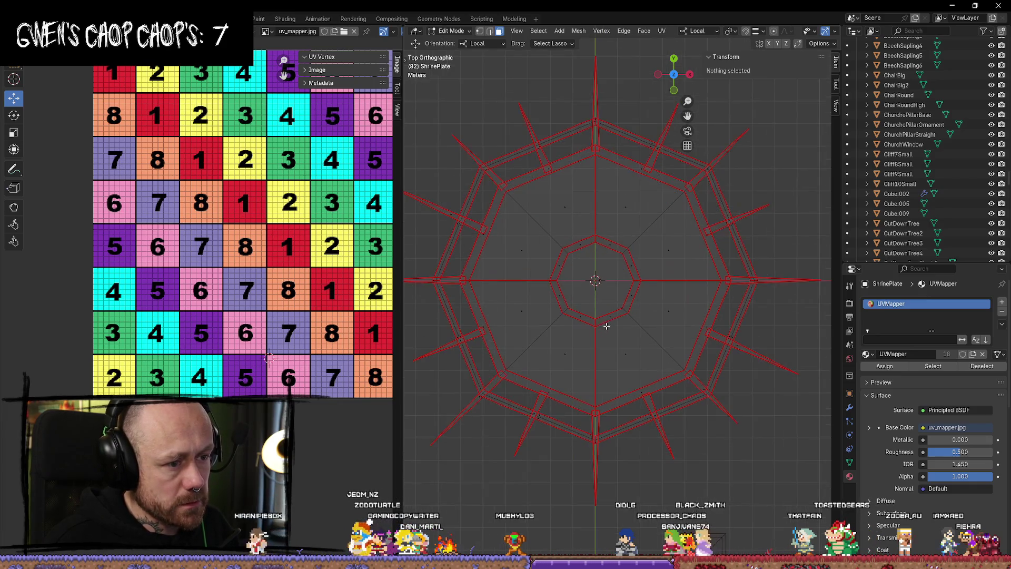
pyautogui.scroll(-2, 552, 262)
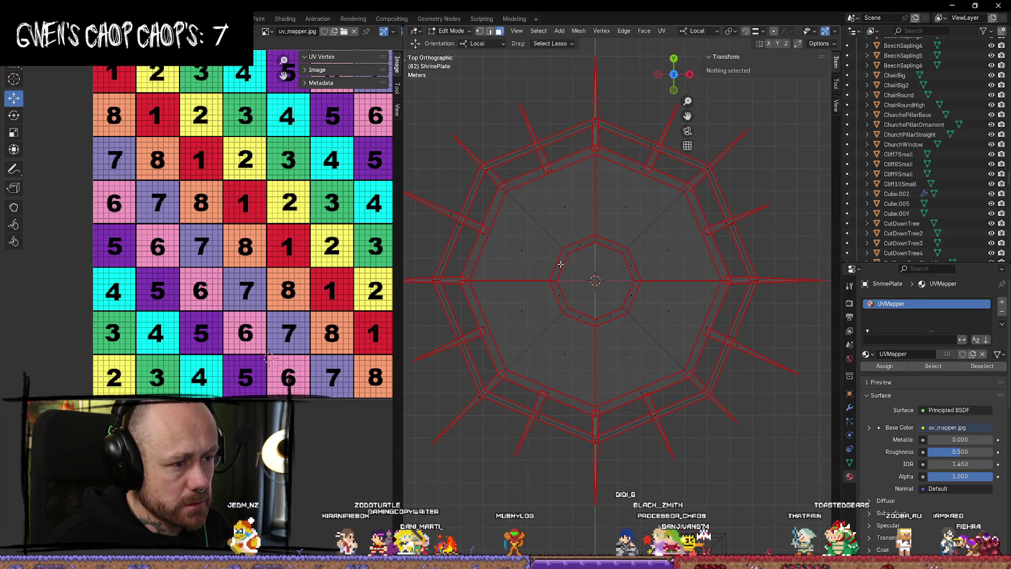
pyautogui.click(560, 264)
pyautogui.press('2')
pyautogui.click(579, 263)
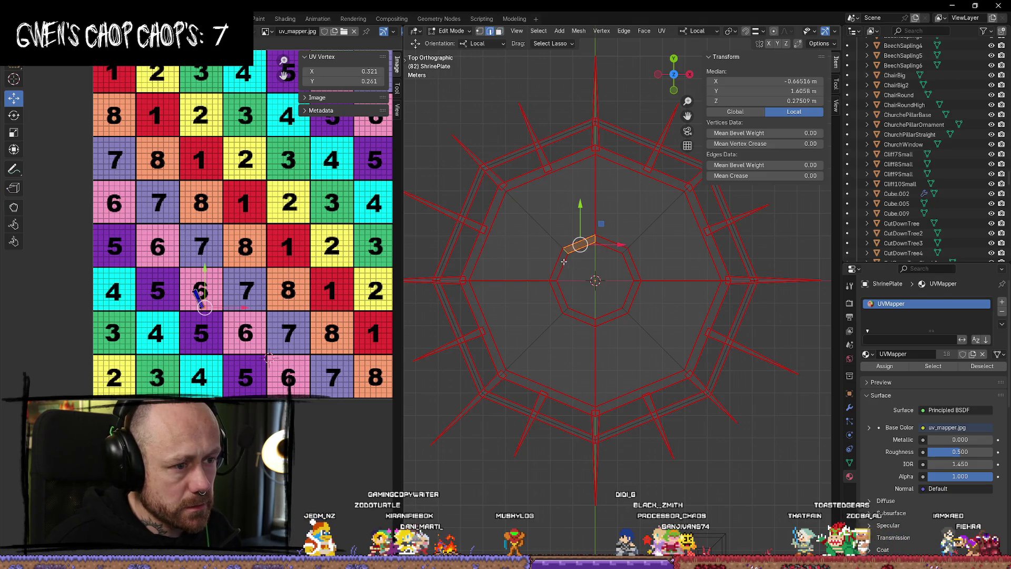
pyautogui.click(562, 267)
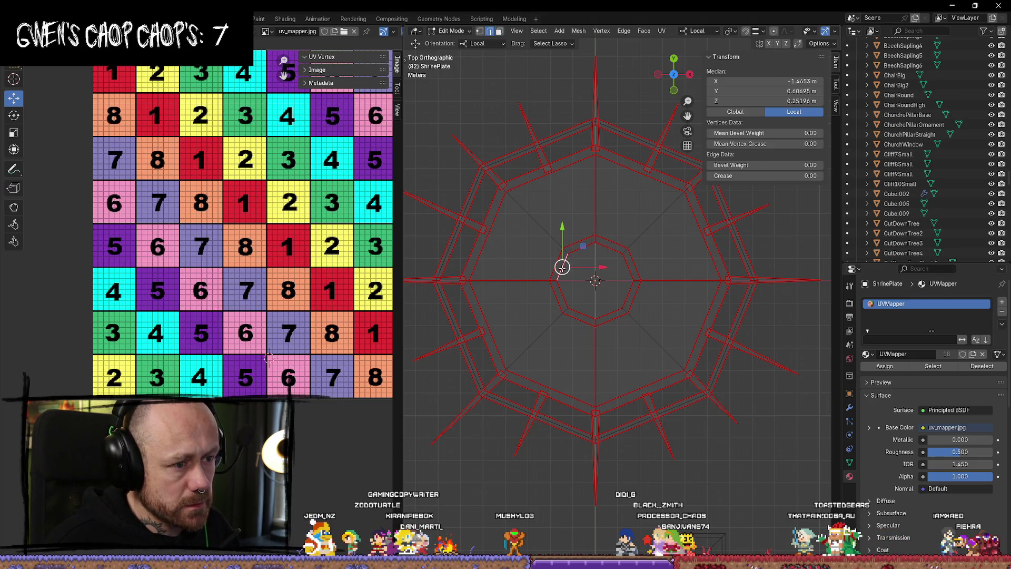
pyautogui.keyDown('alt'); pyautogui.click(559, 266); pyautogui.keyUp('alt')
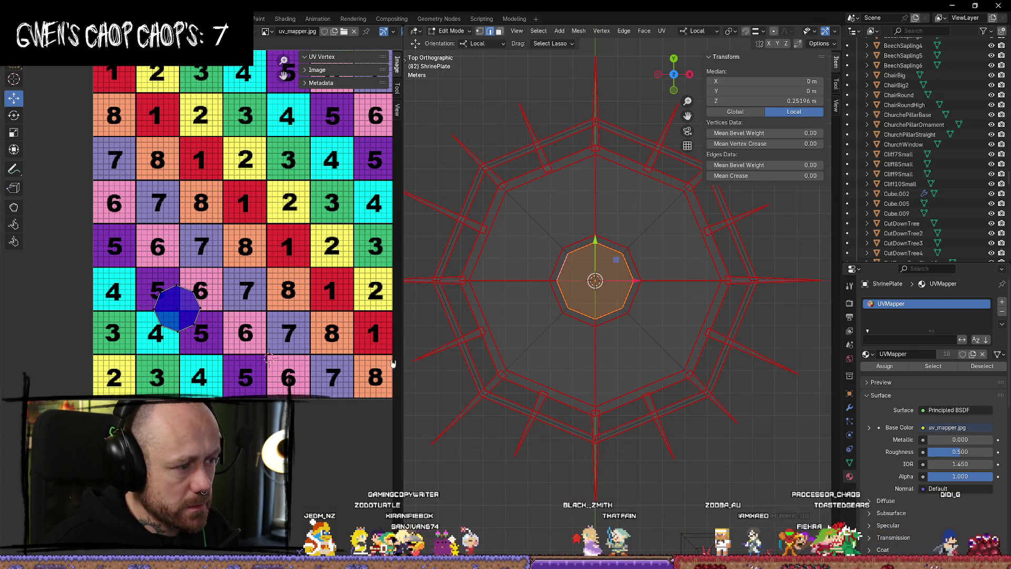
# Select the entire ShrinePlate mesh and pick the inner ring UV island.
pyautogui.hotkey('alt', 'a')
pyautogui.press('a')
pyautogui.moveTo(185, 310)
pyautogui.mouseDown(button='middle')
pyautogui.moveTo(193, 290)
pyautogui.moveTo(218, 293)
pyautogui.mouseUp(button='middle')
pyautogui.click(218, 293)
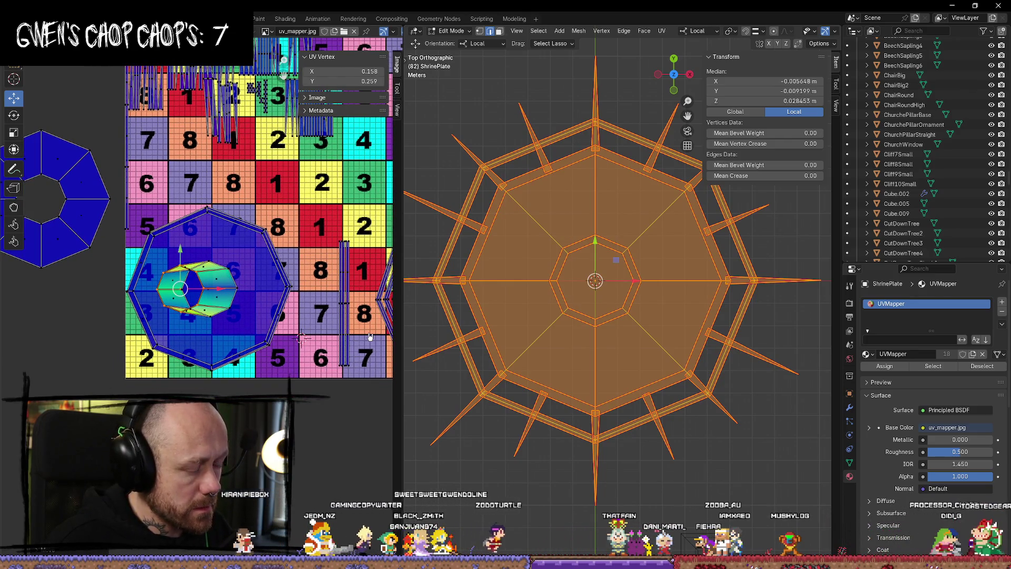
# Restore the inner ring UVs to a flat octagon and cancel a trial move of the outer ring.
pyautogui.press('Escape')
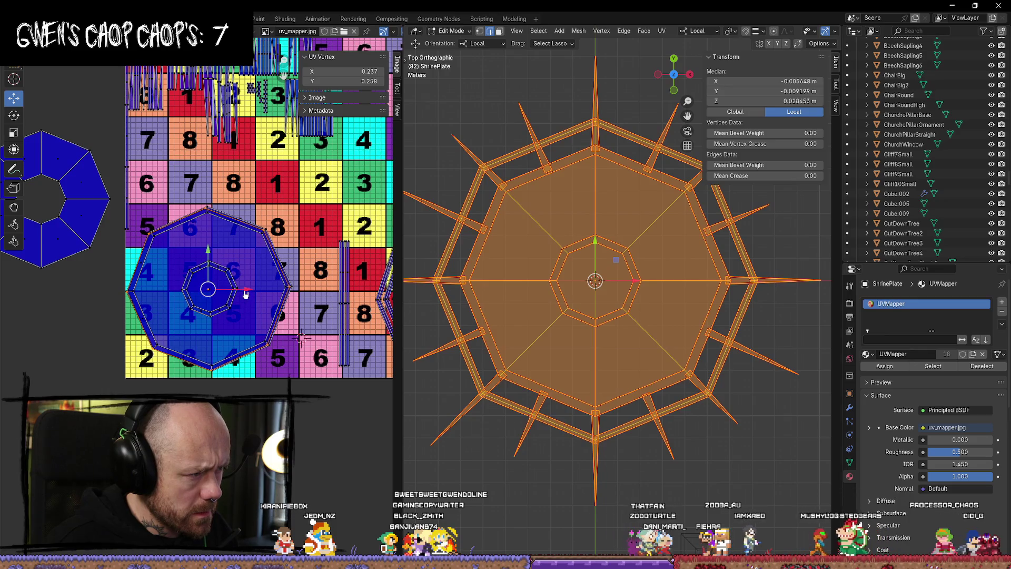
pyautogui.moveTo(246, 294)
pyautogui.mouseDown()
pyautogui.moveTo(63, 300)
pyautogui.moveTo(230, 315)
pyautogui.mouseUp()
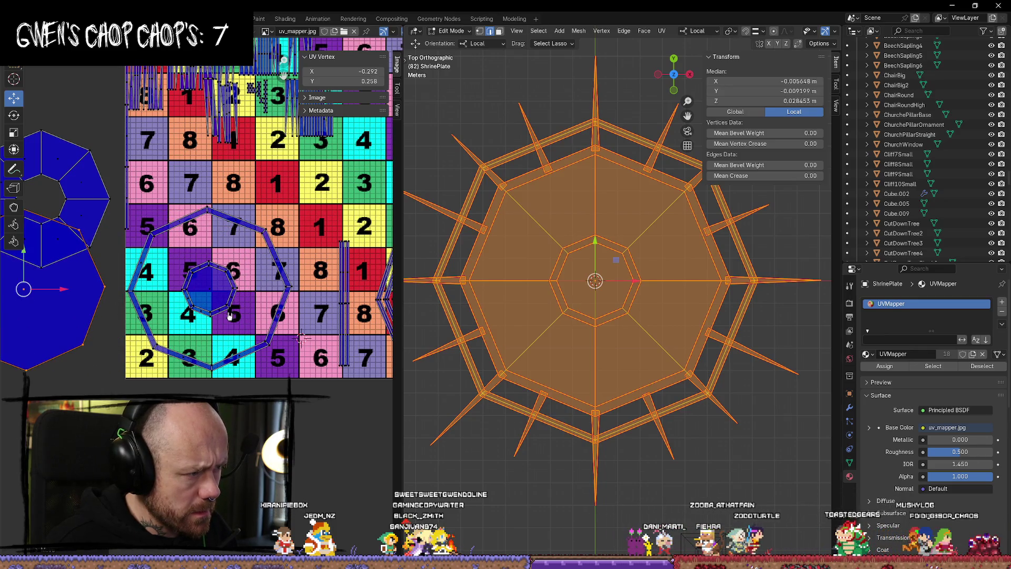
pyautogui.rightClick(332, 316)
pyautogui.scroll(2, 252, 213)
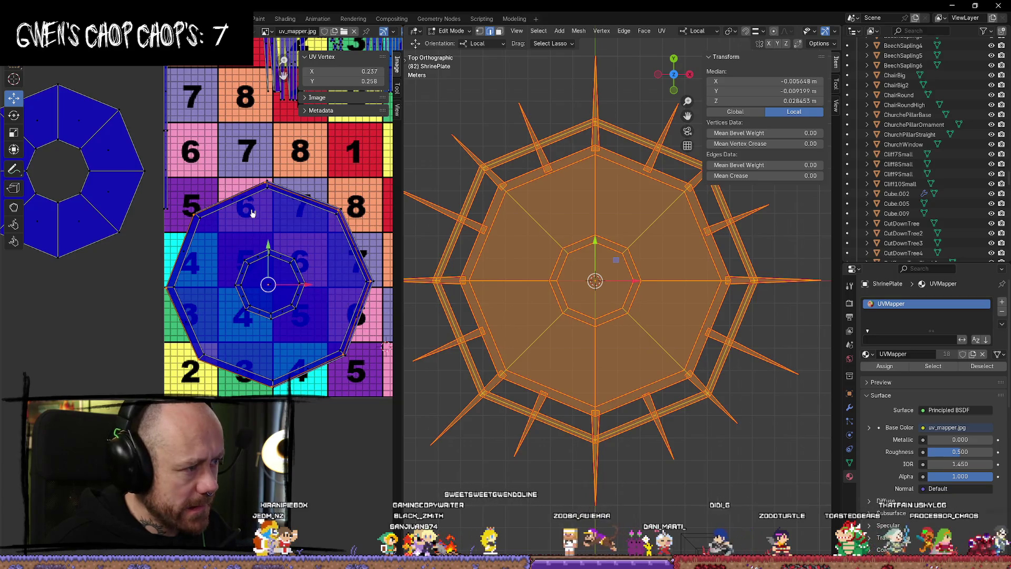
pyautogui.scroll(-3, 252, 213)
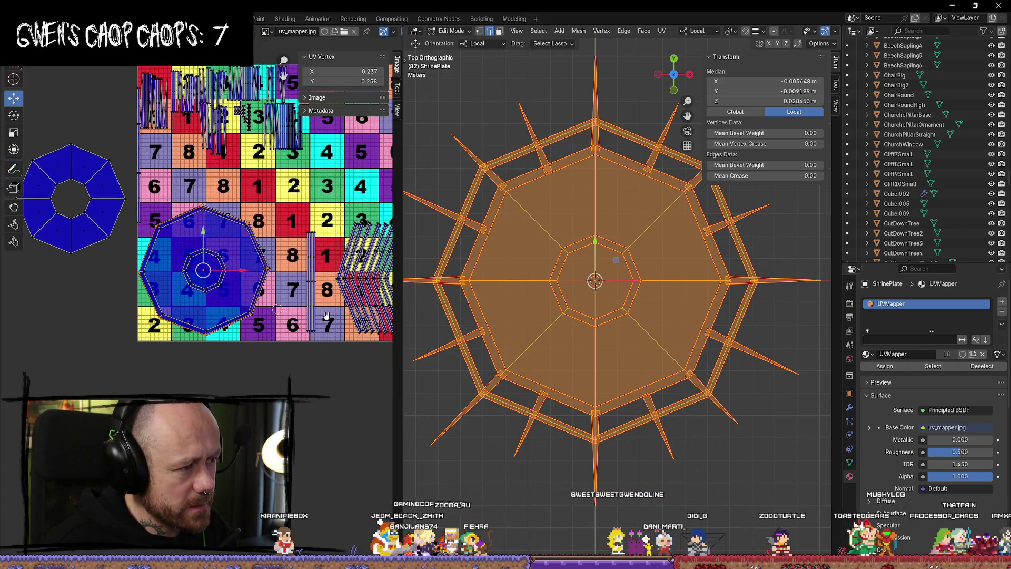
# Try shrinking the inner UVs, cancel it, and deselect everything on the mesh.
pyautogui.press('s')
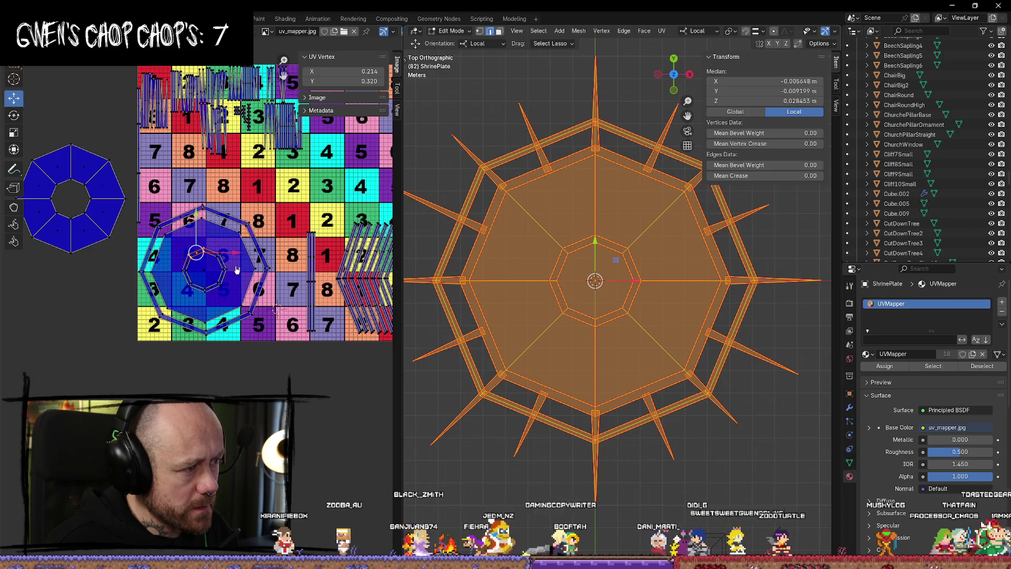
pyautogui.rightClick(236, 270)
pyautogui.scroll(1, 259, 304)
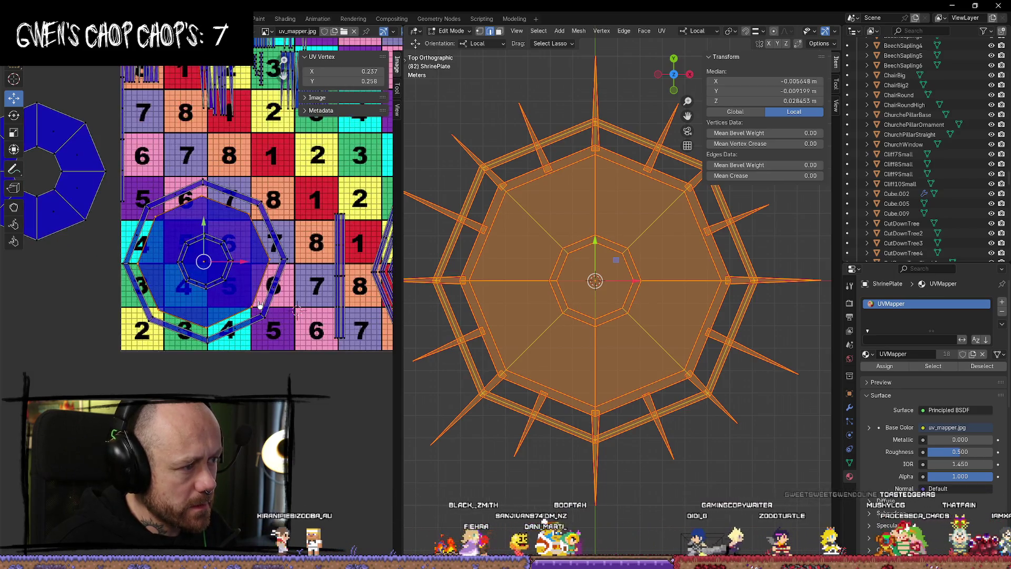
pyautogui.moveTo(259, 304); pyautogui.dragTo(293, 343, button='middle')
pyautogui.click(746, 456)
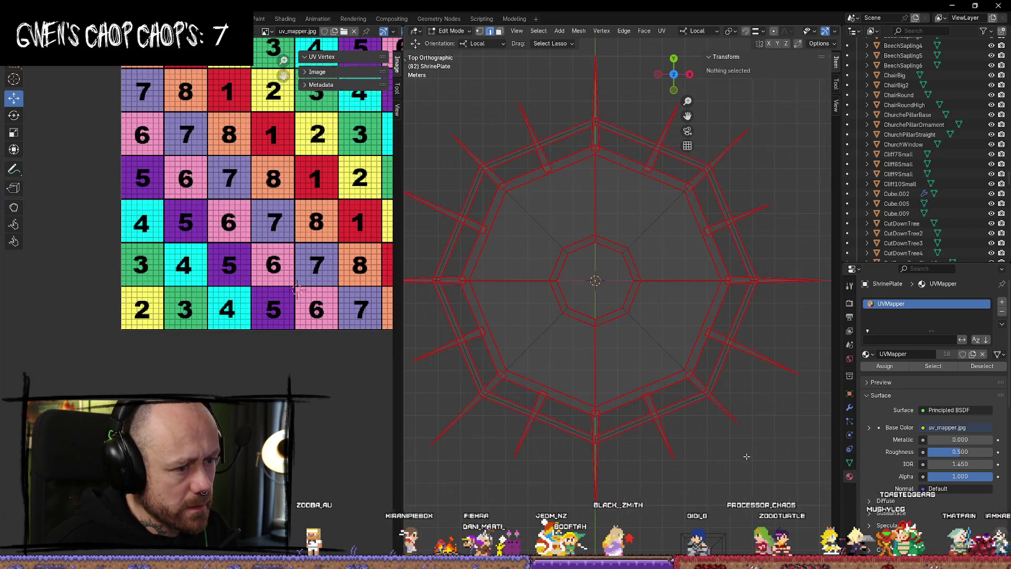
# Clear the mesh selection and switch to face select mode.
pyautogui.click(655, 342)
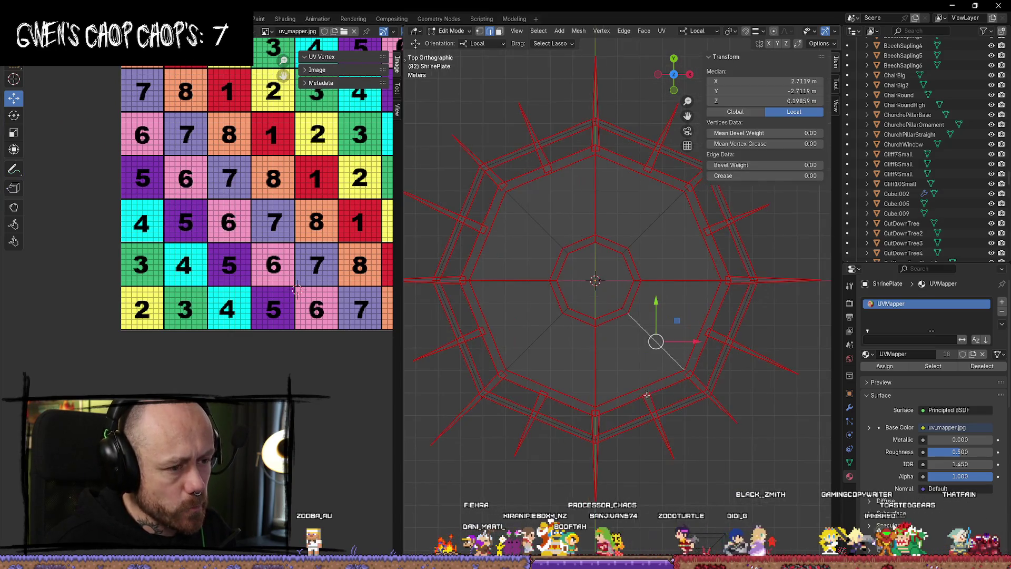
pyautogui.click(724, 439)
pyautogui.press('a')
pyautogui.hotkey('alt', 'a')
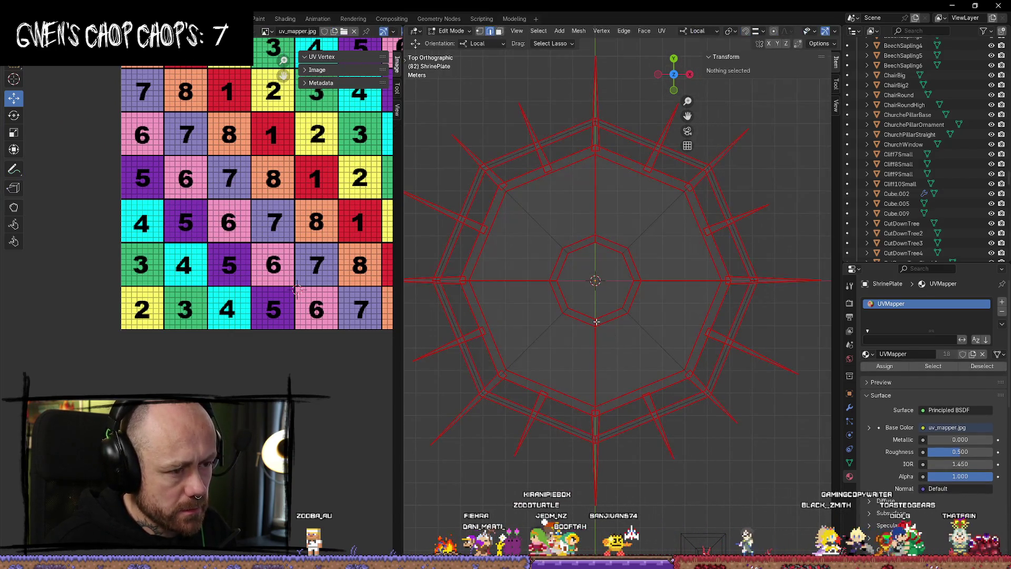
pyautogui.press('3')
pyautogui.scroll(-2, 622, 294)
pyautogui.scroll(3, 613, 298)
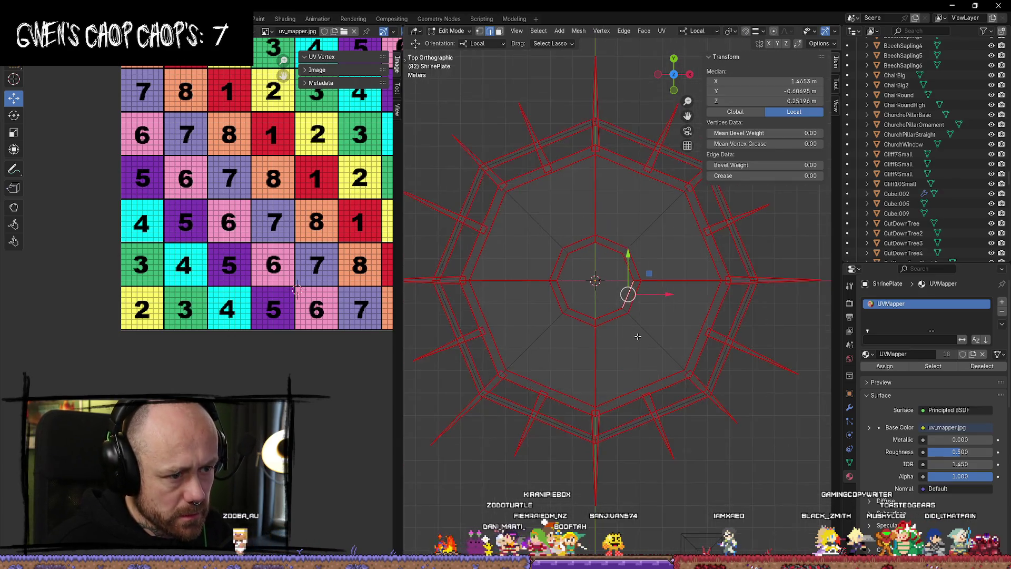
# Project the central octagon face's UVs from top view and move them left of the grid.
pyautogui.click(582, 323)
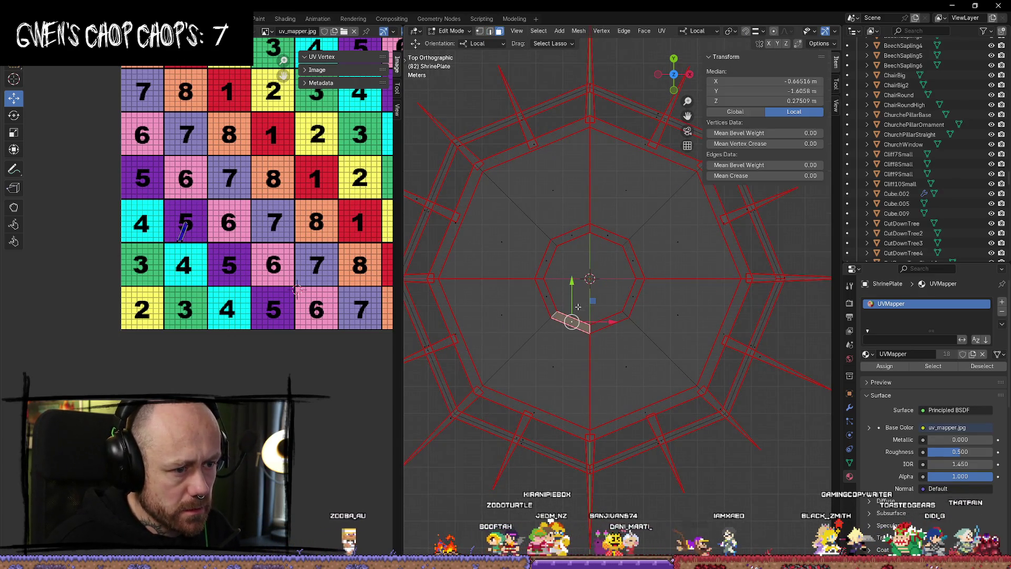
pyautogui.keyDown('ctrl'); pyautogui.click(548, 260); pyautogui.keyUp('ctrl')
pyautogui.click(597, 263)
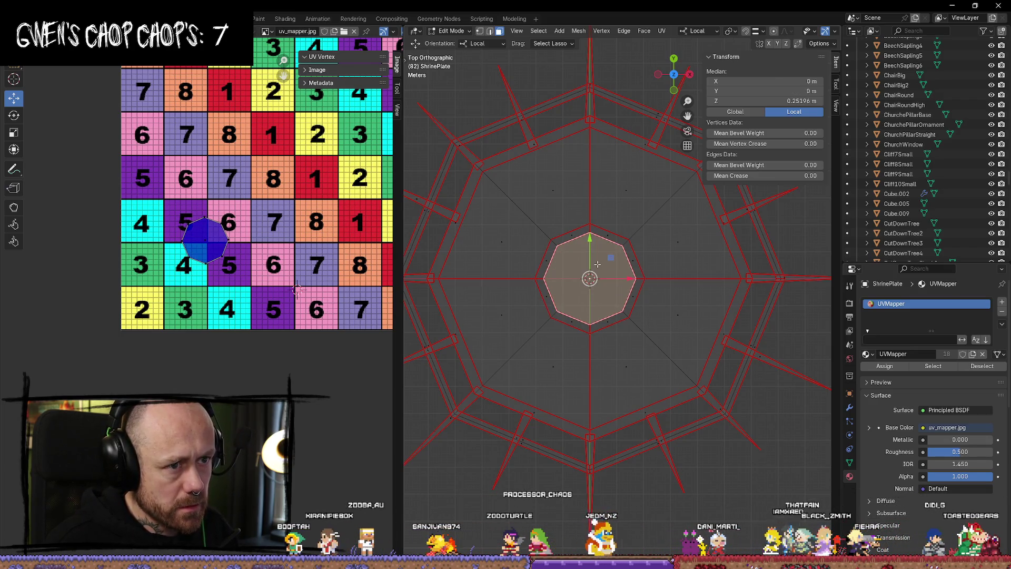
pyautogui.scroll(-1, 597, 263)
pyautogui.press('u')
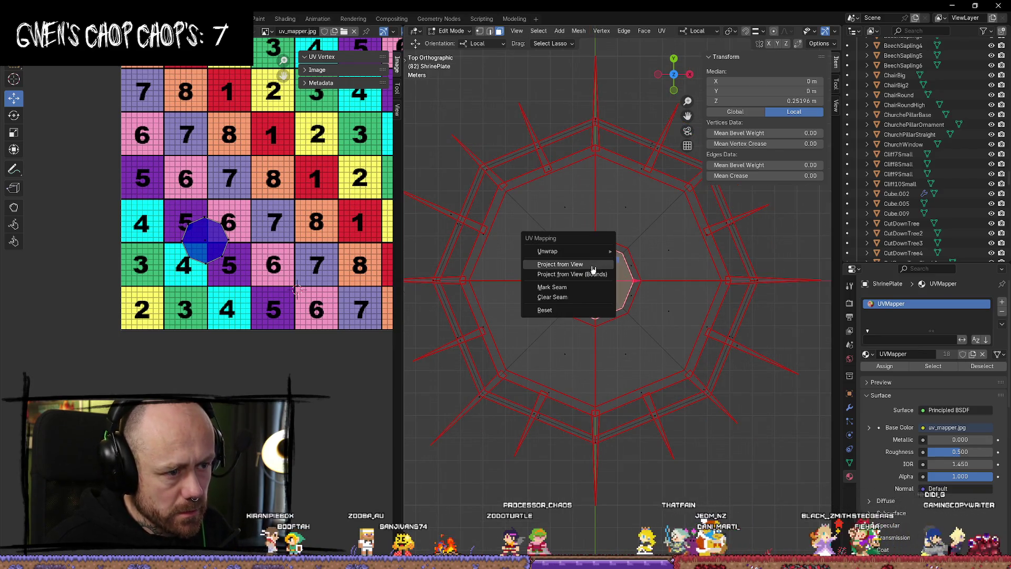
pyautogui.click(593, 269)
pyautogui.moveTo(268, 158)
pyautogui.mouseDown()
pyautogui.moveTo(200, 192)
pyautogui.moveTo(25, 339)
pyautogui.mouseUp()
pyautogui.scroll(-2, 643, 337)
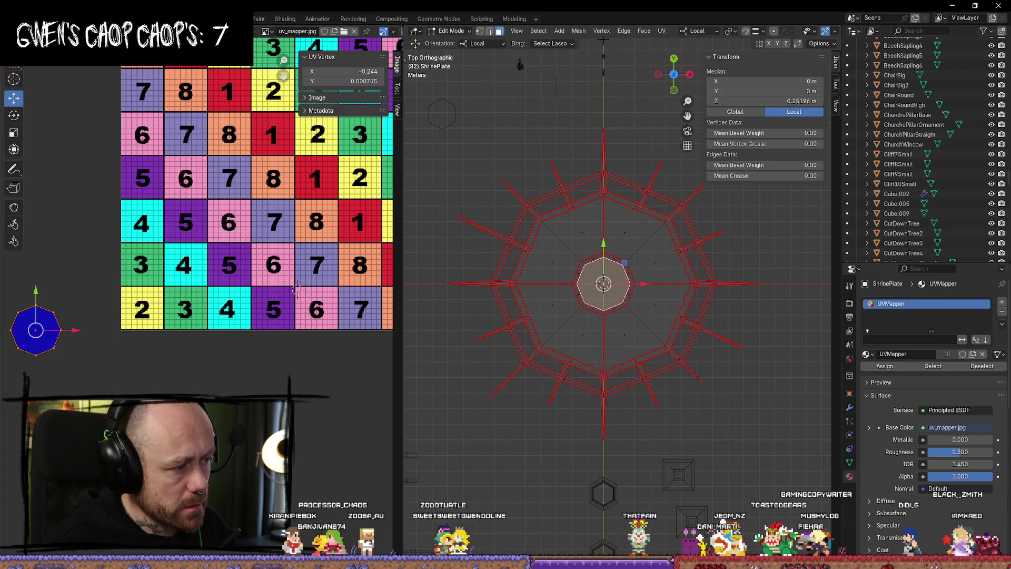
# Select the whole ShrinePlate mesh and pick the inner octagon's UVs.
pyautogui.press('a')
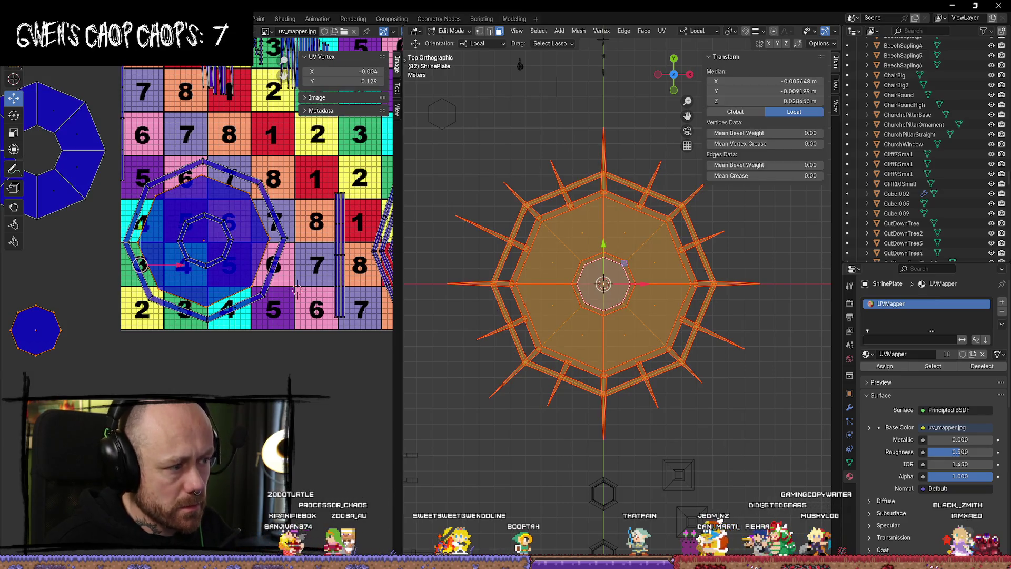
pyautogui.scroll(4, 152, 278)
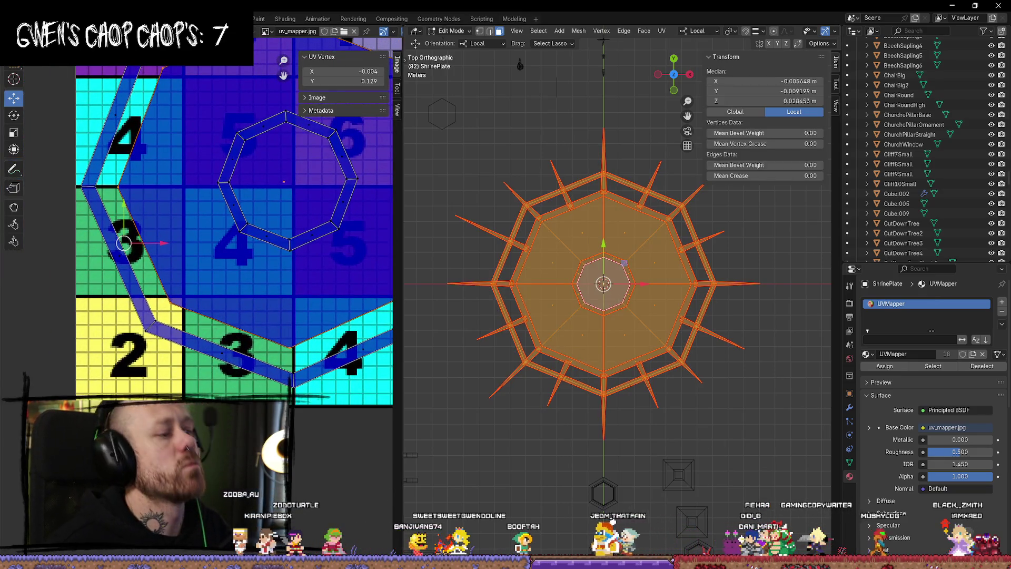
pyautogui.scroll(-3, 124, 244)
pyautogui.click(227, 242)
pyautogui.scroll(3, 237, 212)
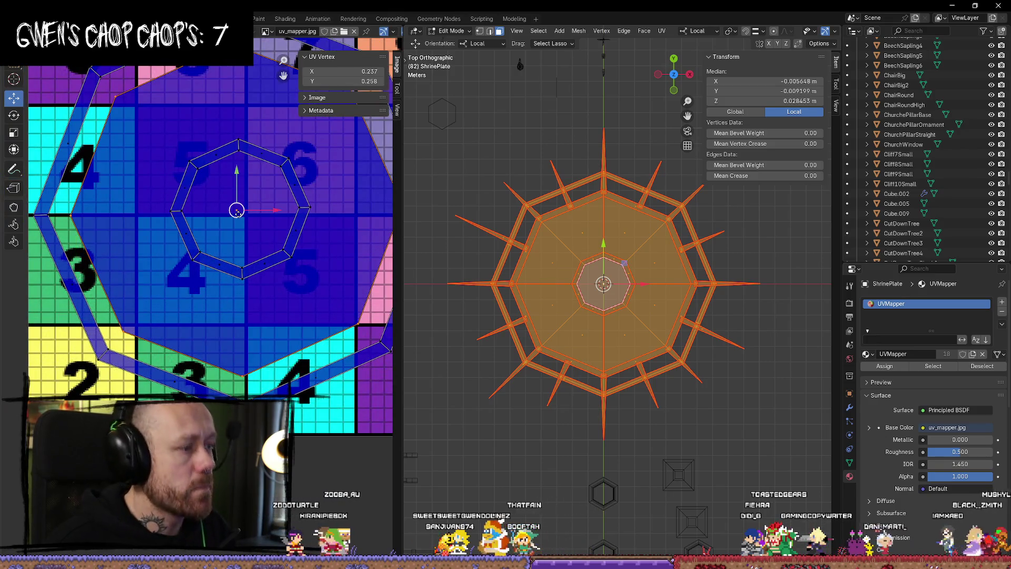
pyautogui.scroll(-3, 238, 212)
pyautogui.scroll(2, 226, 316)
# Nudge the outer ring's left UVs, undo the move, and deselect everything.
pyautogui.click(107, 286)
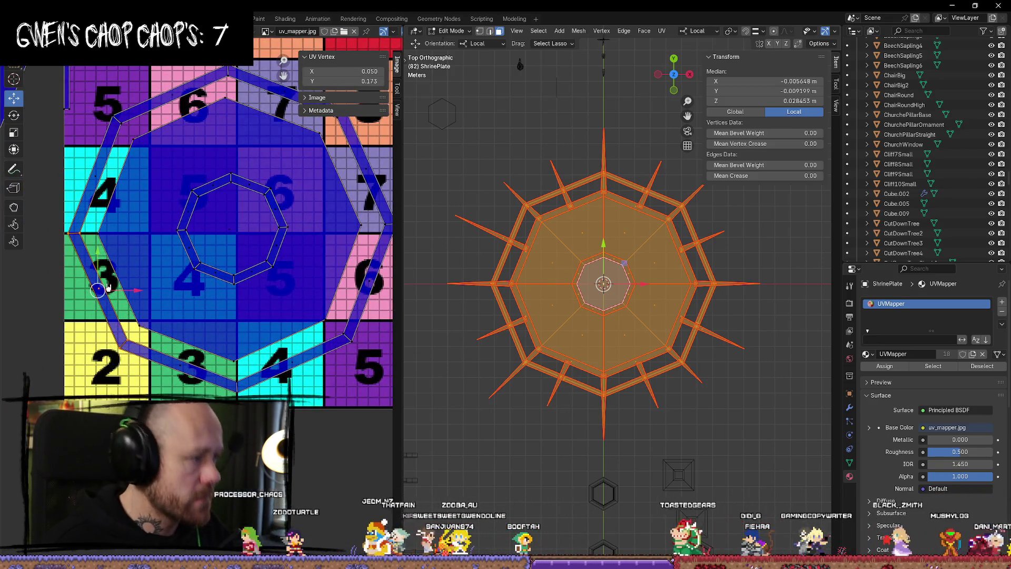
pyautogui.moveTo(108, 287); pyautogui.dragTo(86, 287)
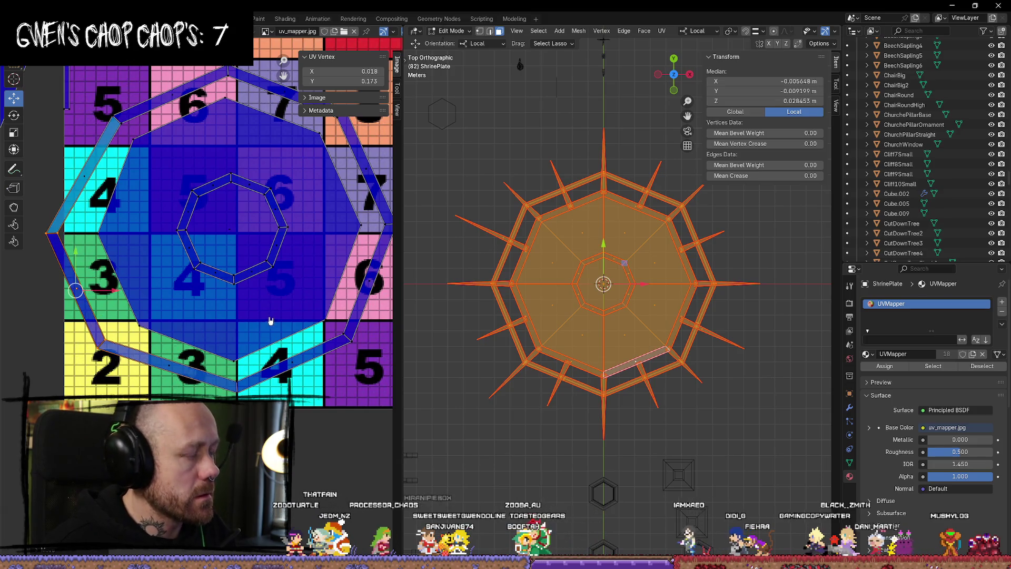
pyautogui.hotkey('ctrl', 'z')
pyautogui.hotkey('alt', 'a')
pyautogui.scroll(-2, 714, 459)
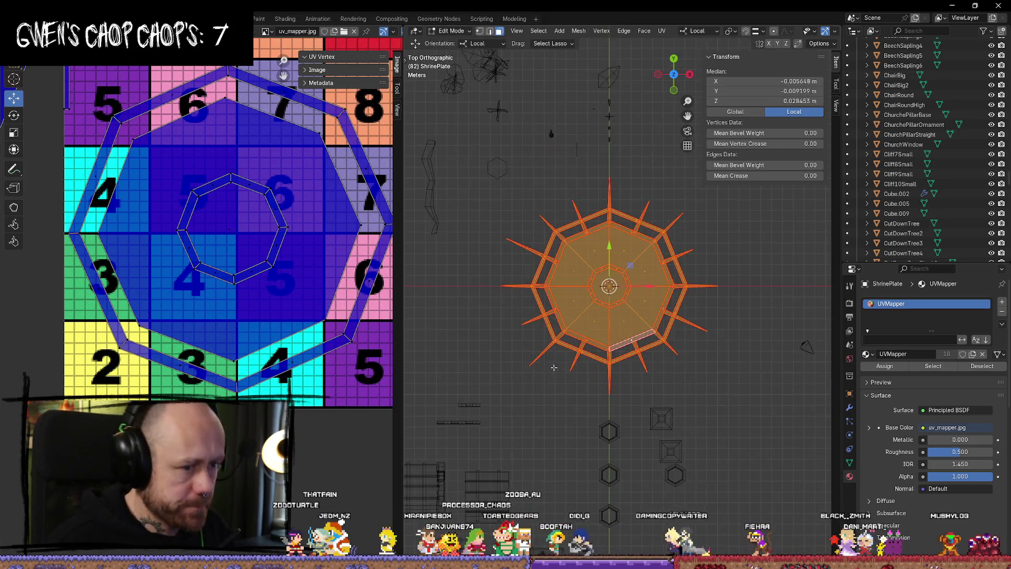
pyautogui.scroll(4, 714, 460)
pyautogui.hotkey('alt', 'a')
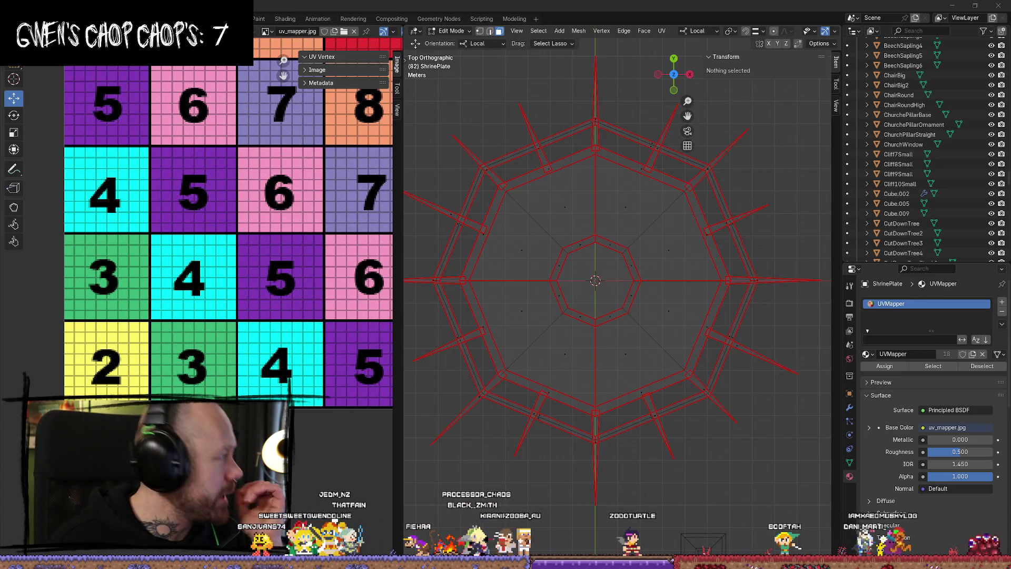
pyautogui.hotkey('alt', 'Tab')
# Browse the Pinterest and forum reference tabs, then open the Calamity Oath of Despair Miro board.
pyautogui.click(390, 111)
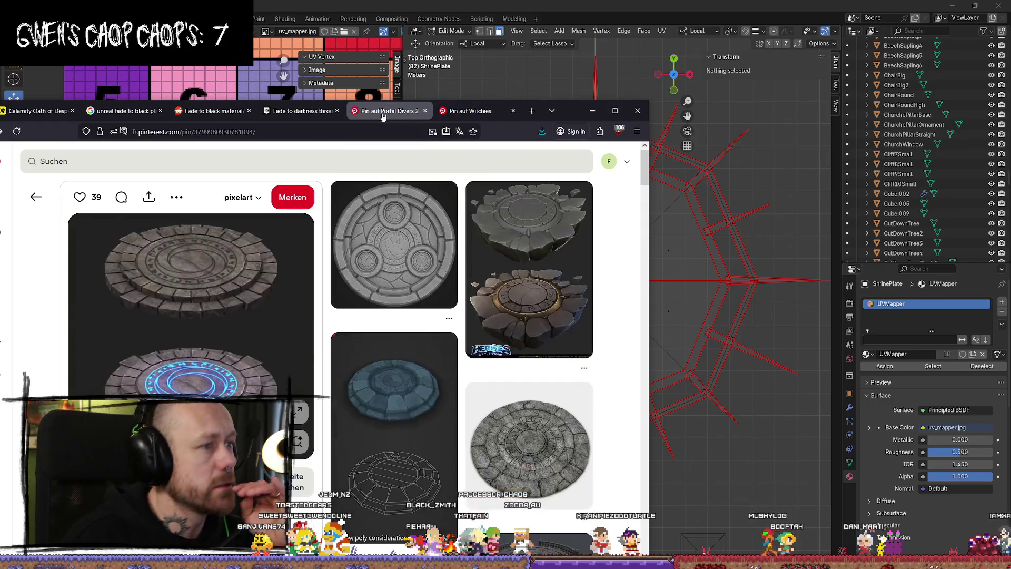
pyautogui.click(300, 110)
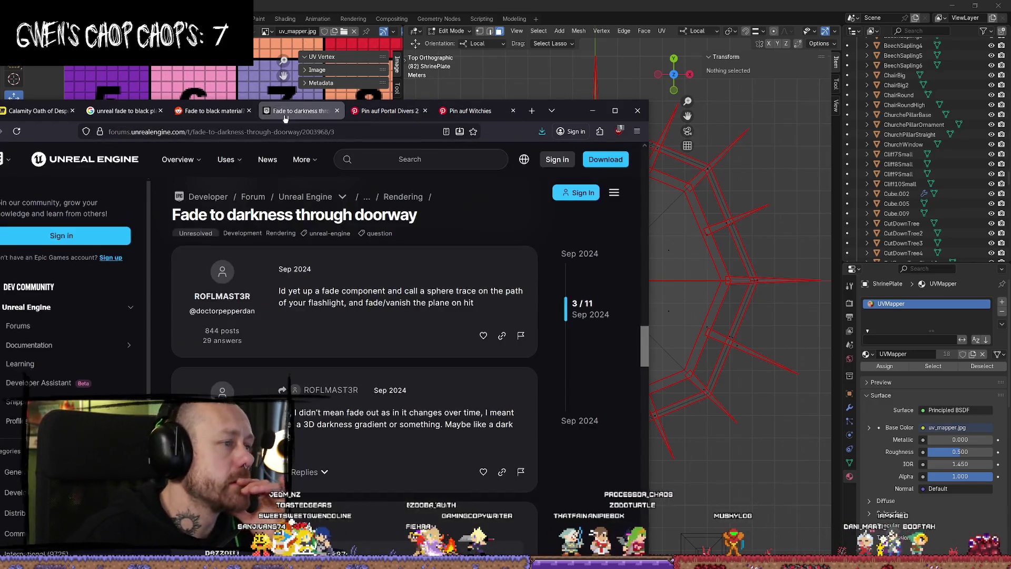
pyautogui.click(204, 109)
pyautogui.click(37, 111)
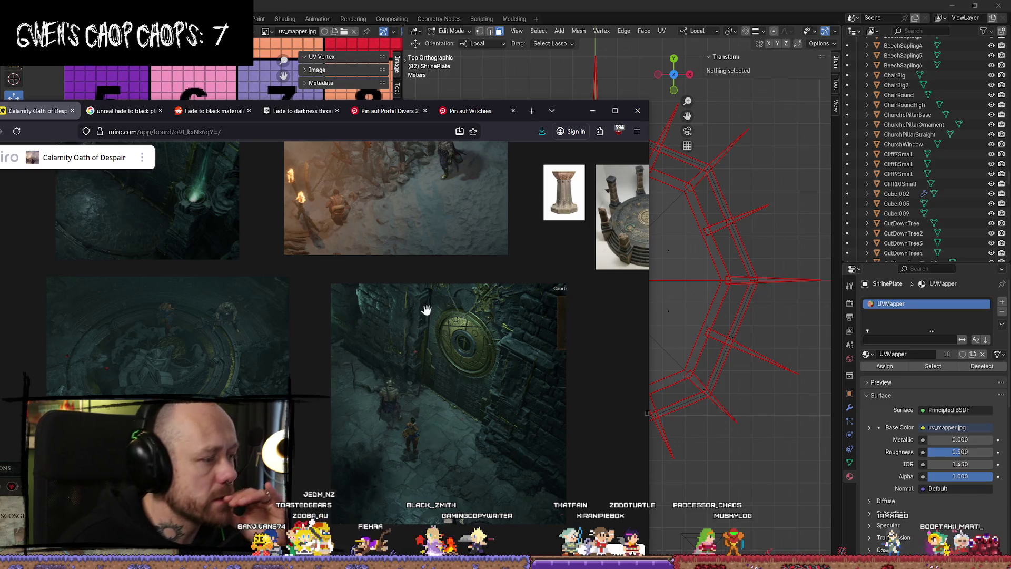
# Zoom the Miro board in on the circular stone floor image and reposition the browser.
pyautogui.scroll(2, 475, 383)
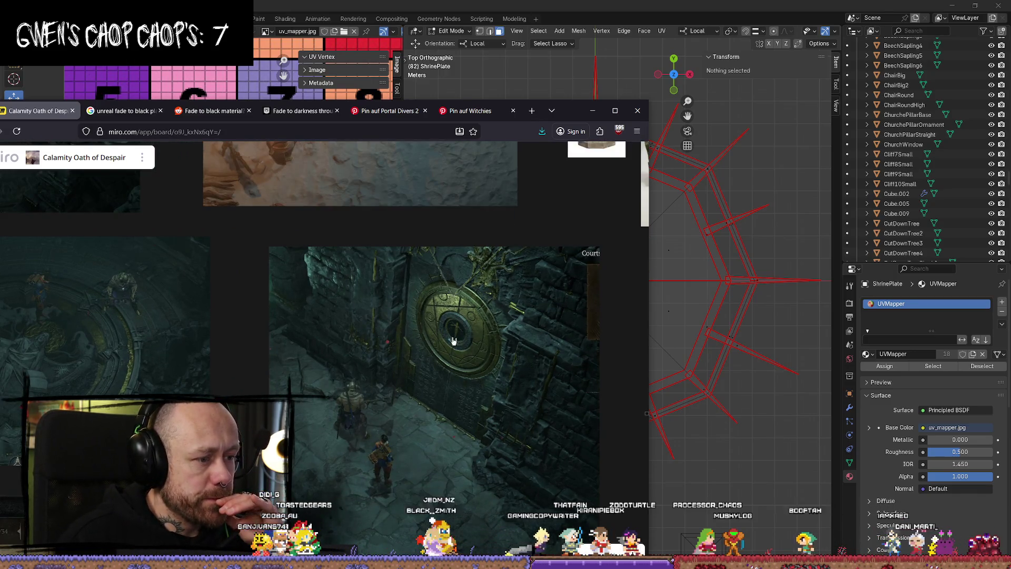
pyautogui.scroll(2, 447, 322)
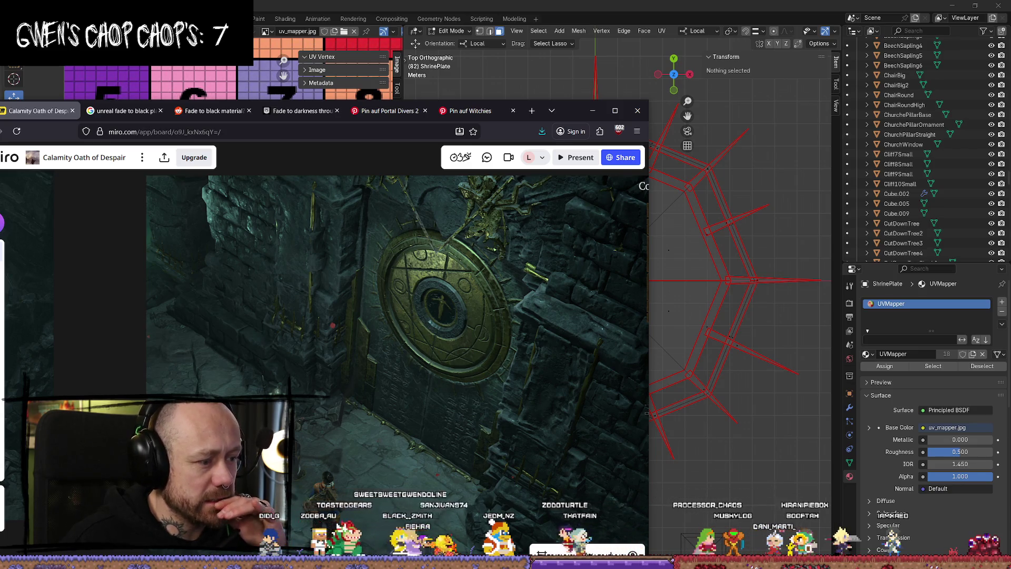
pyautogui.moveTo(401, 295); pyautogui.dragTo(364, 452)
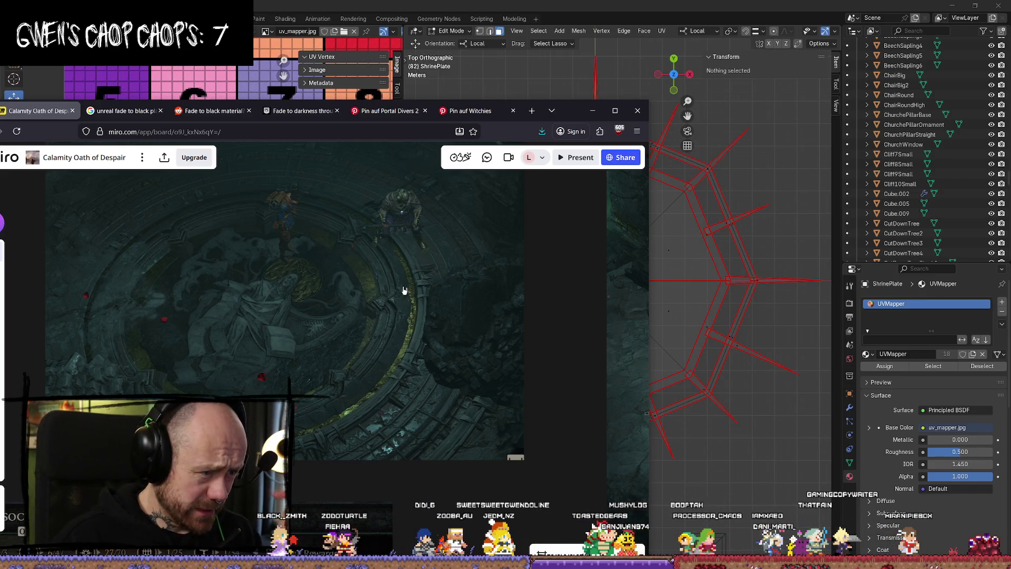
pyautogui.moveTo(570, 116); pyautogui.dragTo(256, 144)
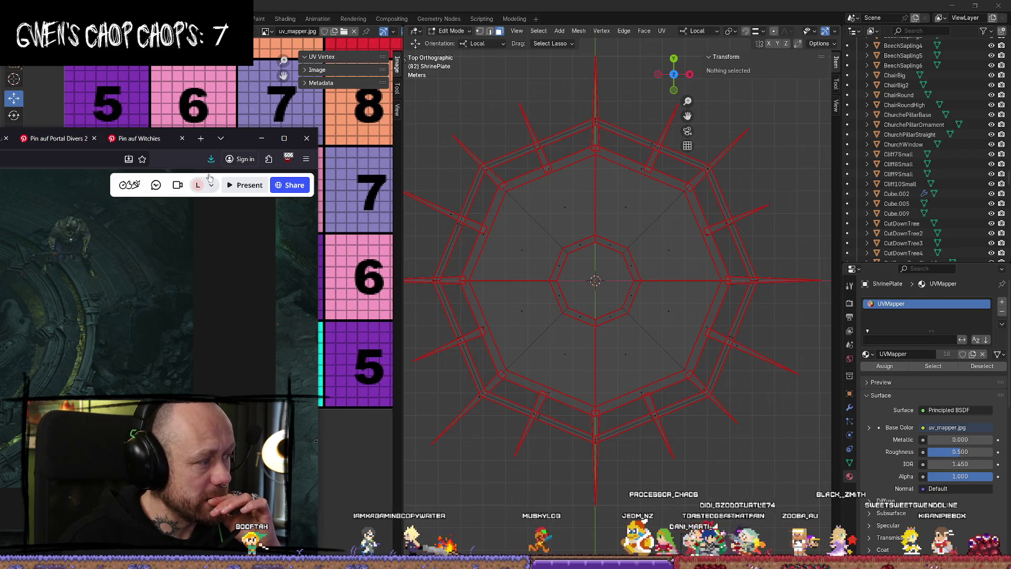
pyautogui.moveTo(245, 143); pyautogui.dragTo(342, 141)
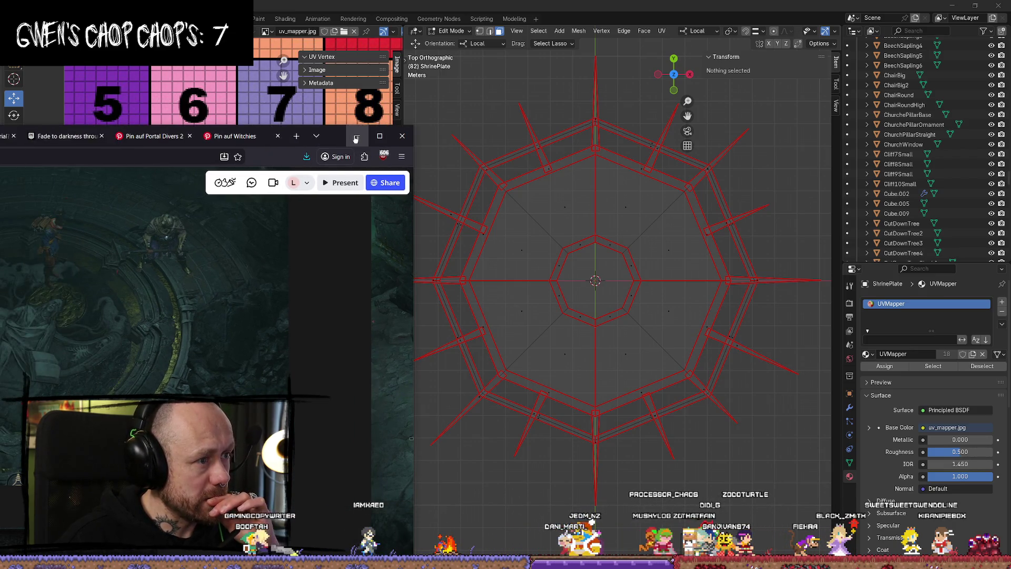
# Return to Blender and select the edges around the plate's inner ring.
pyautogui.click(356, 138)
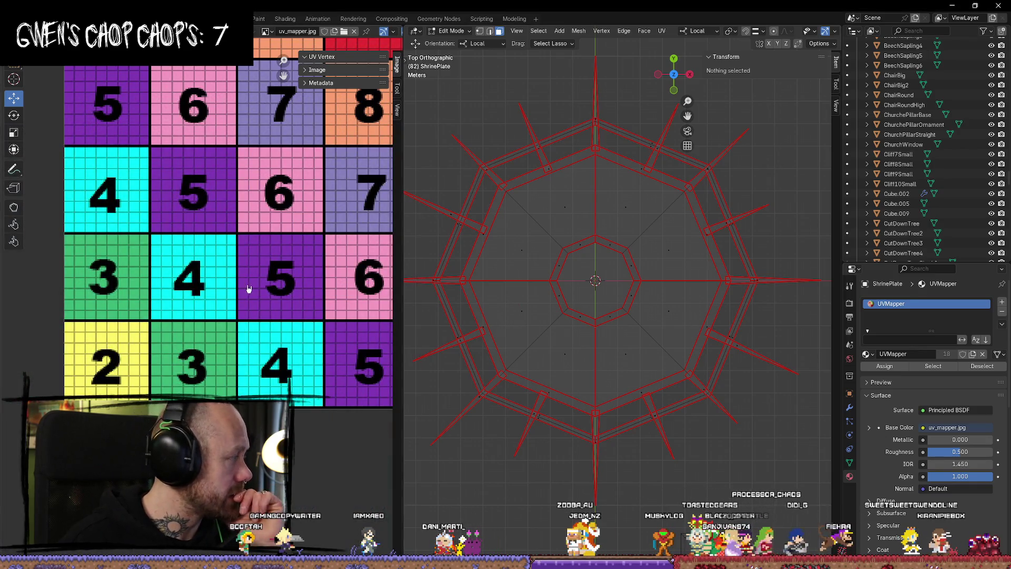
pyautogui.click(610, 318)
pyautogui.scroll(-1, 606, 316)
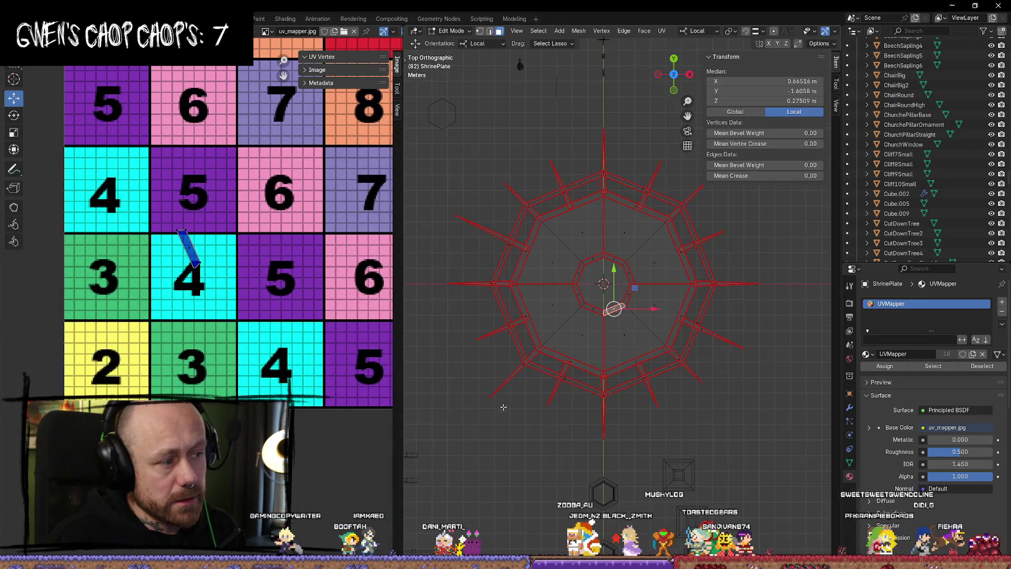
pyautogui.keyDown('shift'); pyautogui.click(582, 316); pyautogui.keyUp('shift')
pyautogui.keyDown('shift'); pyautogui.click(566, 292); pyautogui.keyUp('shift')
pyautogui.keyDown('shift'); pyautogui.click(579, 259); pyautogui.keyUp('shift')
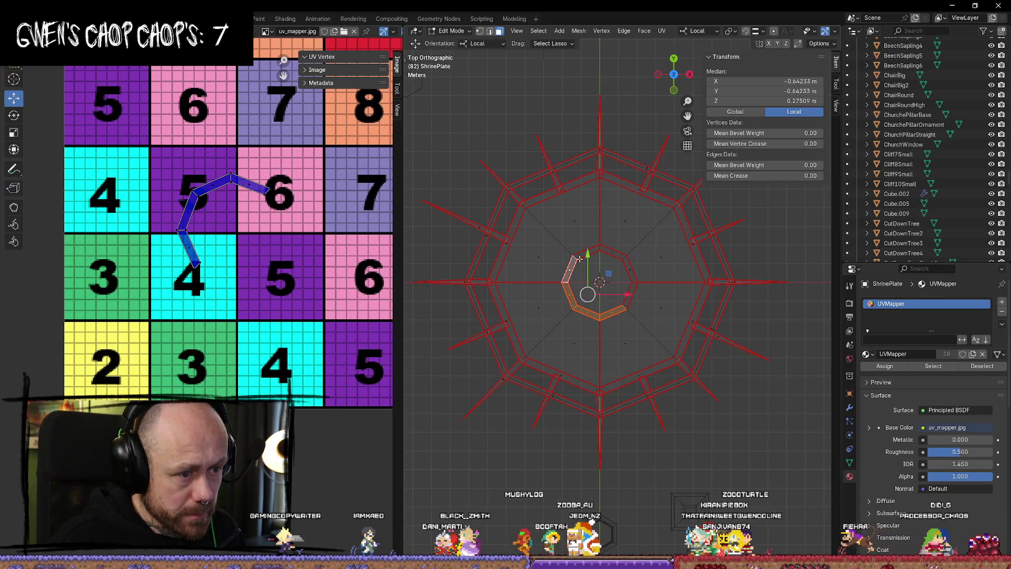
pyautogui.keyDown('shift'); pyautogui.click(590, 250); pyautogui.keyUp('shift')
pyautogui.keyDown('shift'); pyautogui.click(615, 253); pyautogui.keyUp('shift')
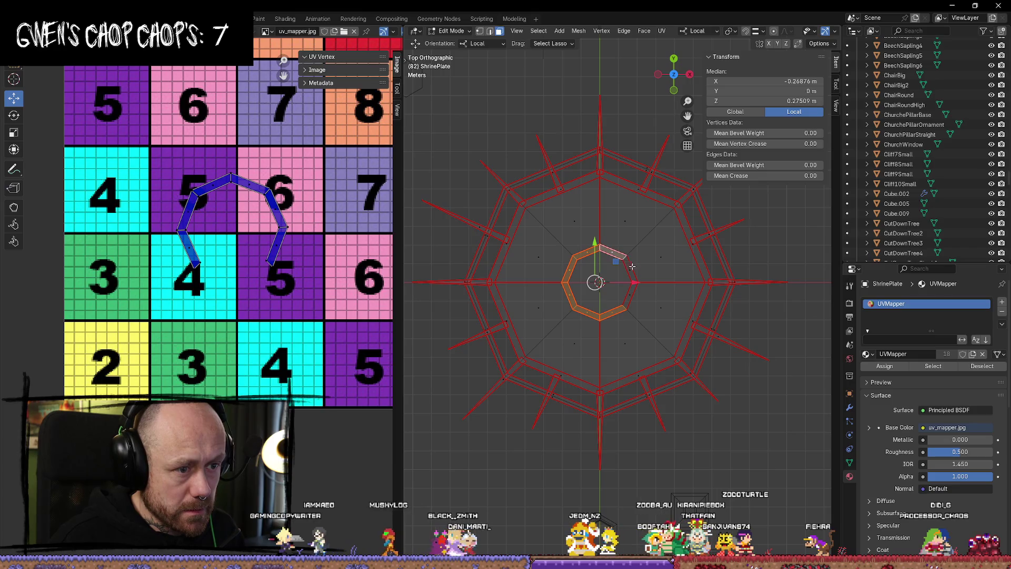
pyautogui.keyDown('shift'); pyautogui.click(630, 292); pyautogui.keyUp('shift')
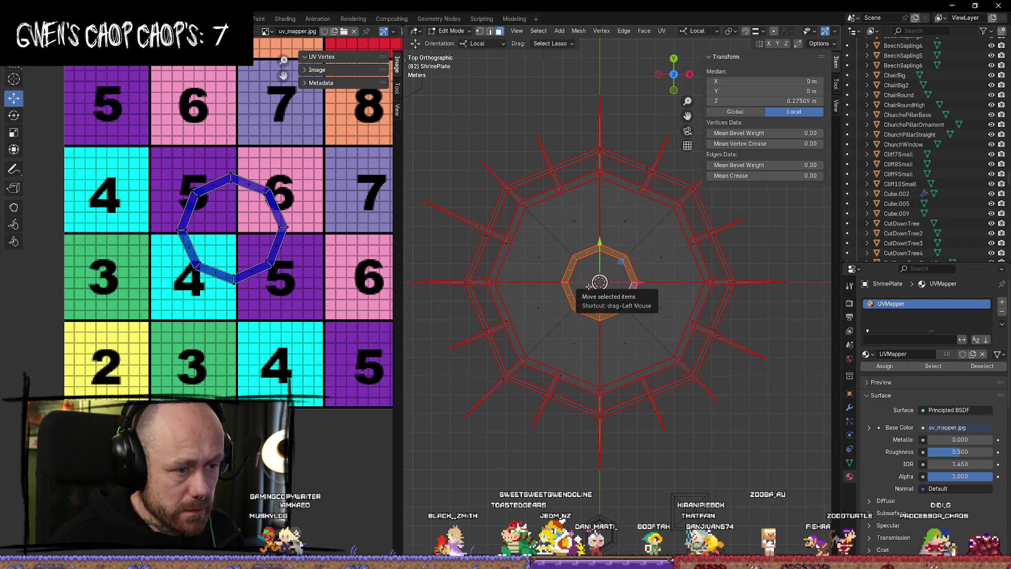
# Add the eight outer-ring edges to the selection.
pyautogui.keyDown('shift'); pyautogui.click(507, 241); pyautogui.keyUp('shift')
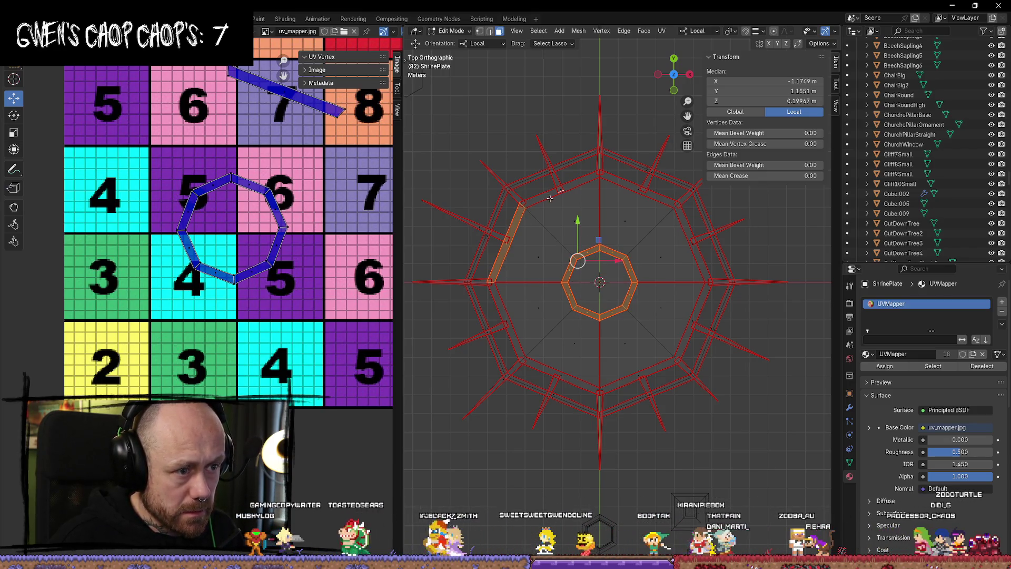
pyautogui.keyDown('shift'); pyautogui.click(560, 189); pyautogui.keyUp('shift')
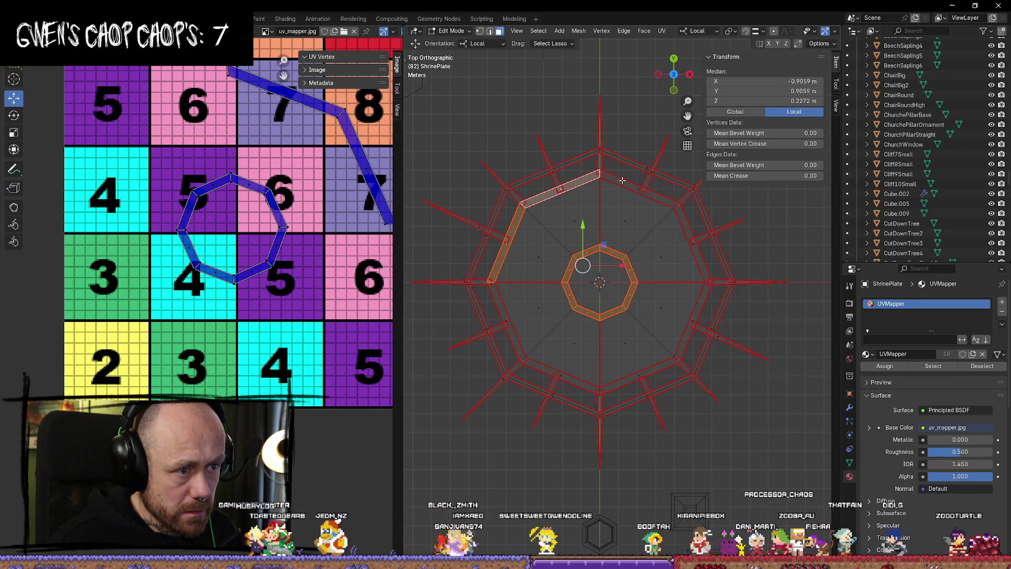
pyautogui.keyDown('shift'); pyautogui.click(637, 188); pyautogui.keyUp('shift')
pyautogui.keyDown('shift'); pyautogui.click(708, 269); pyautogui.keyUp('shift')
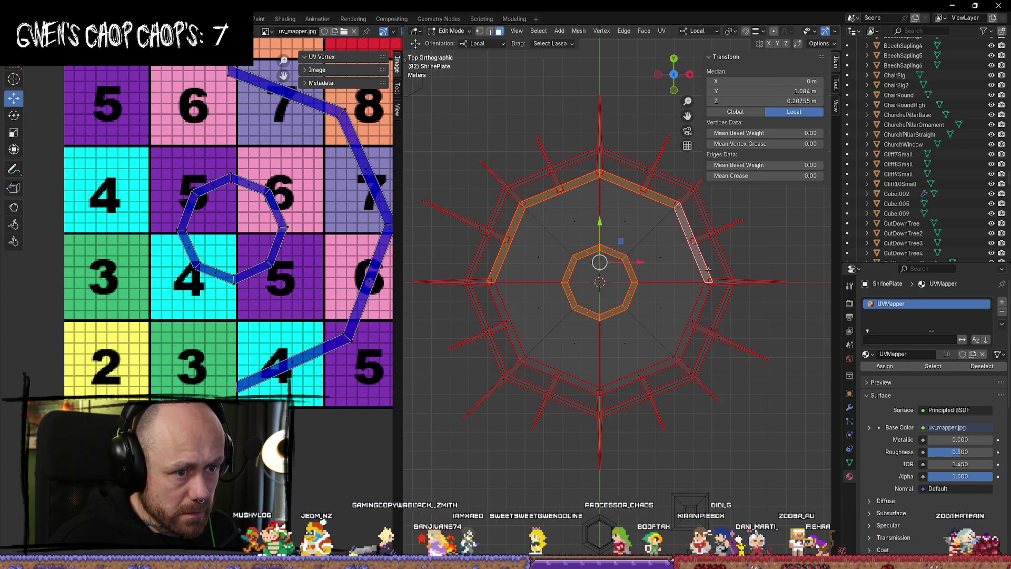
pyautogui.keyDown('shift'); pyautogui.click(696, 316); pyautogui.keyUp('shift')
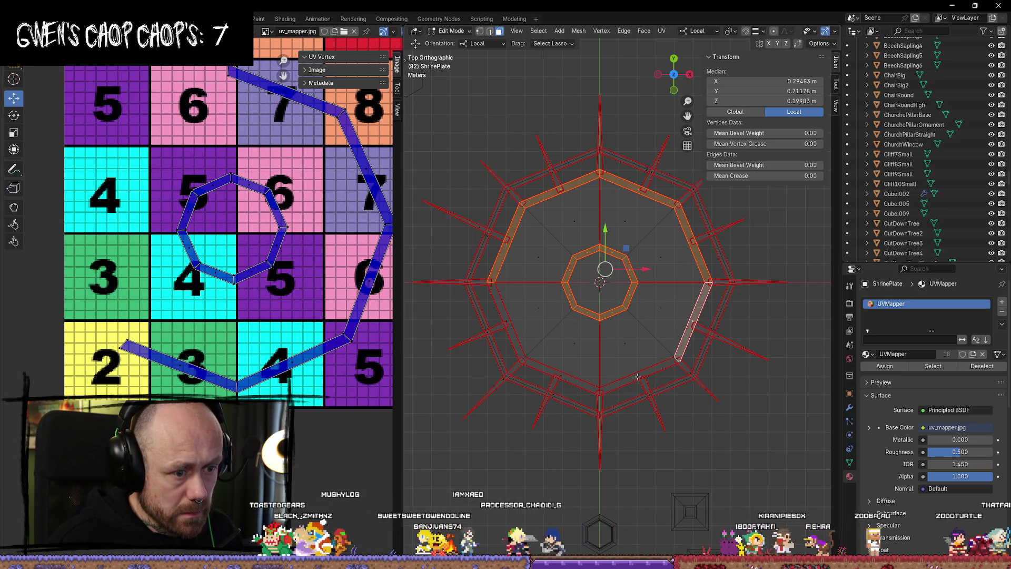
pyautogui.keyDown('shift'); pyautogui.click(599, 395); pyautogui.keyUp('shift')
pyautogui.keyDown('shift'); pyautogui.click(560, 377); pyautogui.keyUp('shift')
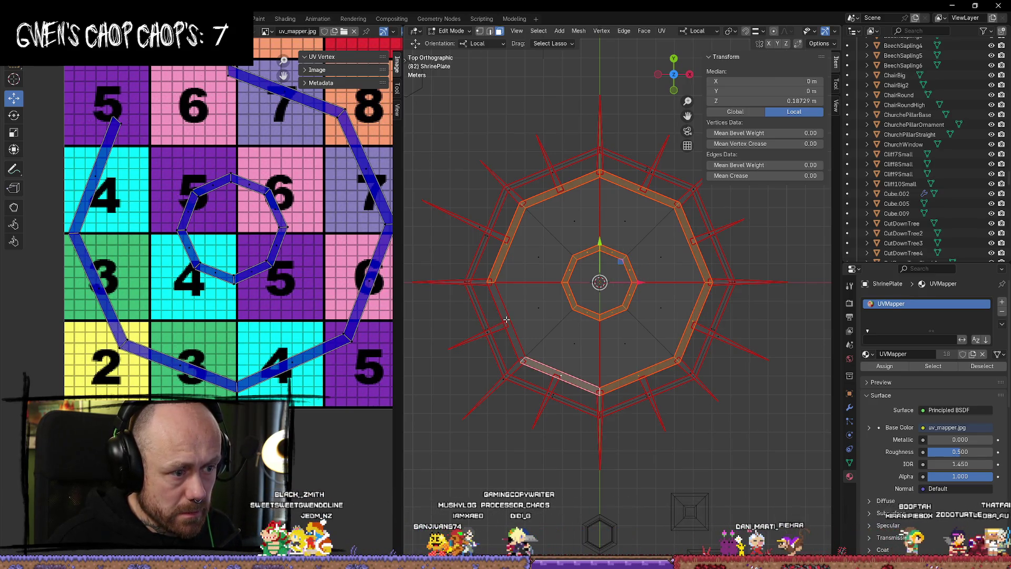
pyautogui.keyDown('shift'); pyautogui.click(506, 321); pyautogui.keyUp('shift')
pyautogui.scroll(-1, 356, 298)
pyautogui.press('u')
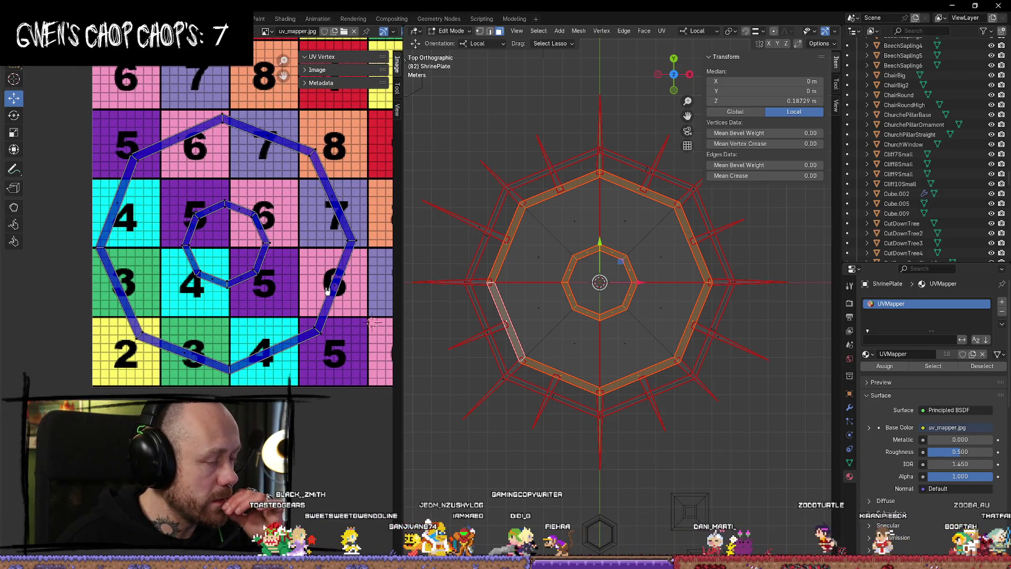
pyautogui.scroll(-5, 327, 288)
pyautogui.scroll(2, 284, 294)
# Unwrap the selected rings using Angle Based unwrapping.
pyautogui.press('u')
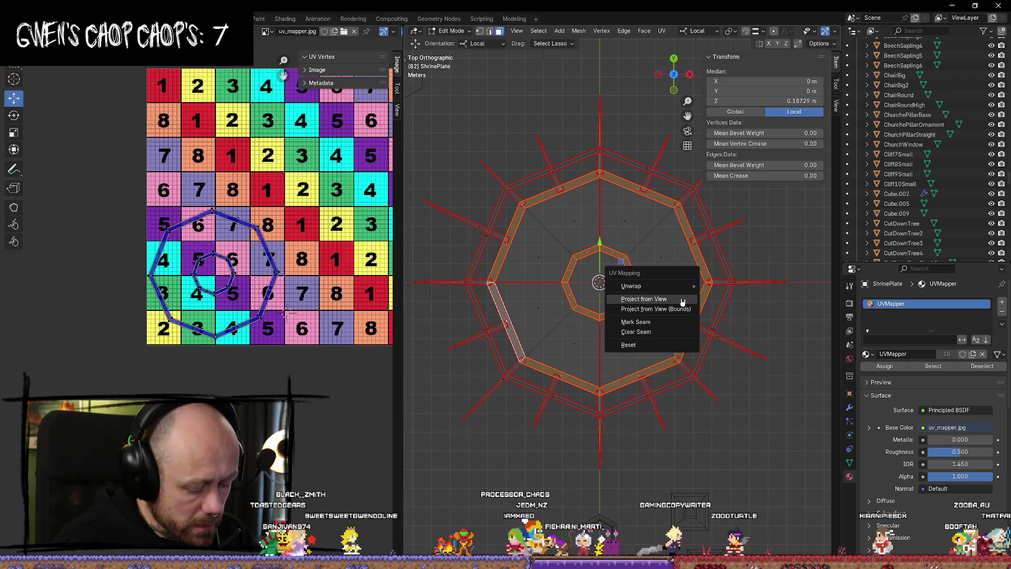
pyautogui.moveTo(658, 288)
pyautogui.click(771, 287)
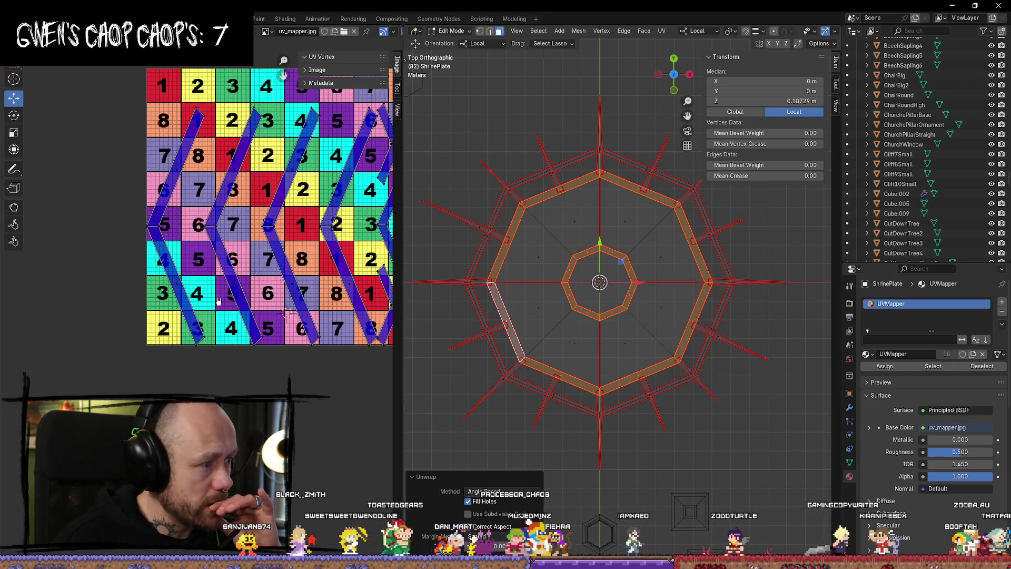
pyautogui.scroll(-3, 291, 268)
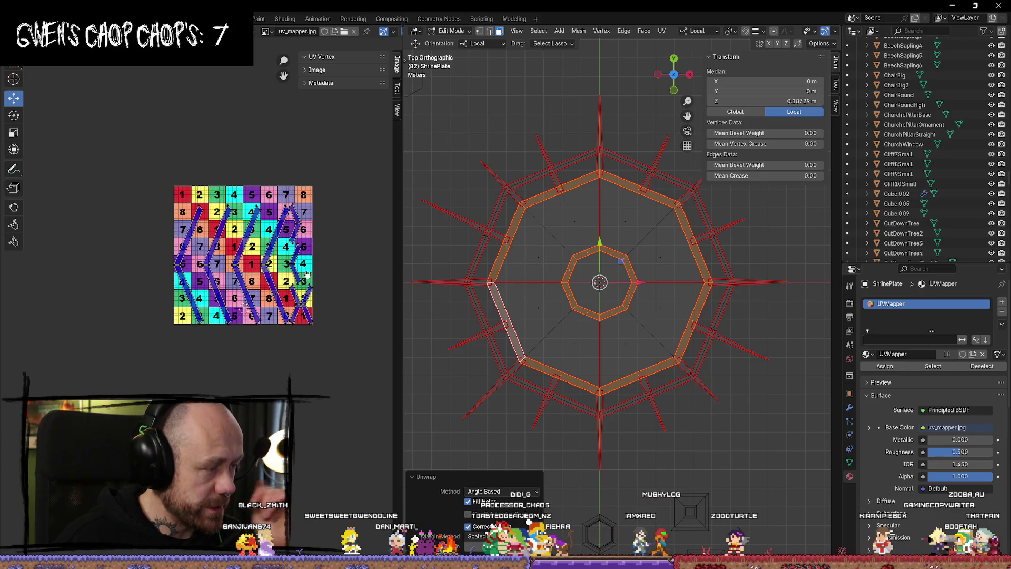
pyautogui.scroll(2, 307, 274)
pyautogui.moveTo(316, 158); pyautogui.dragTo(226, 176, button='middle')
pyautogui.moveTo(331, 157); pyautogui.dragTo(75, 442)
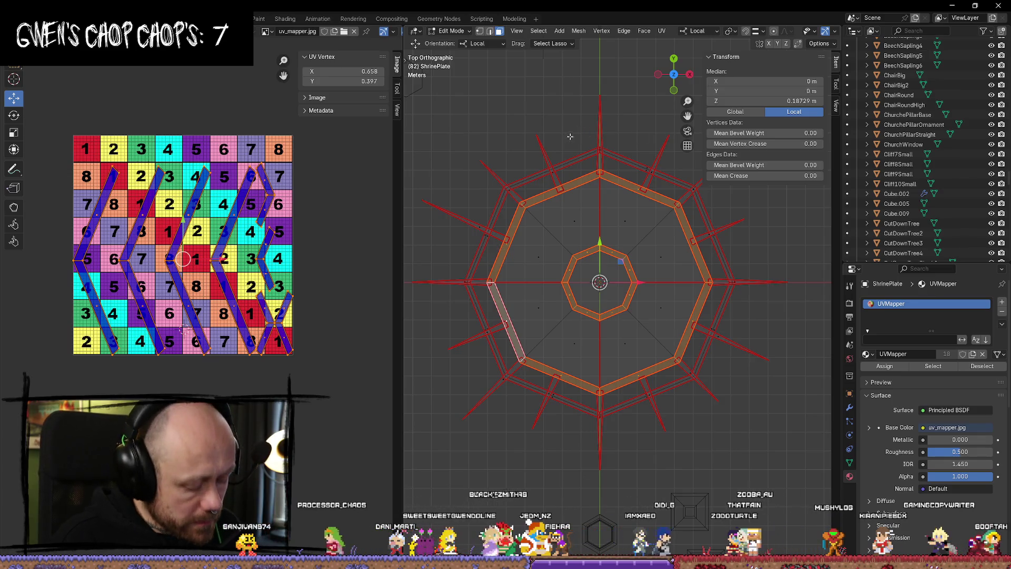
# Show the plate with its checker texture and display the whole mesh's UV layout.
pyautogui.hotkey('alt', 'a')
pyautogui.press('z')
pyautogui.click(576, 242)
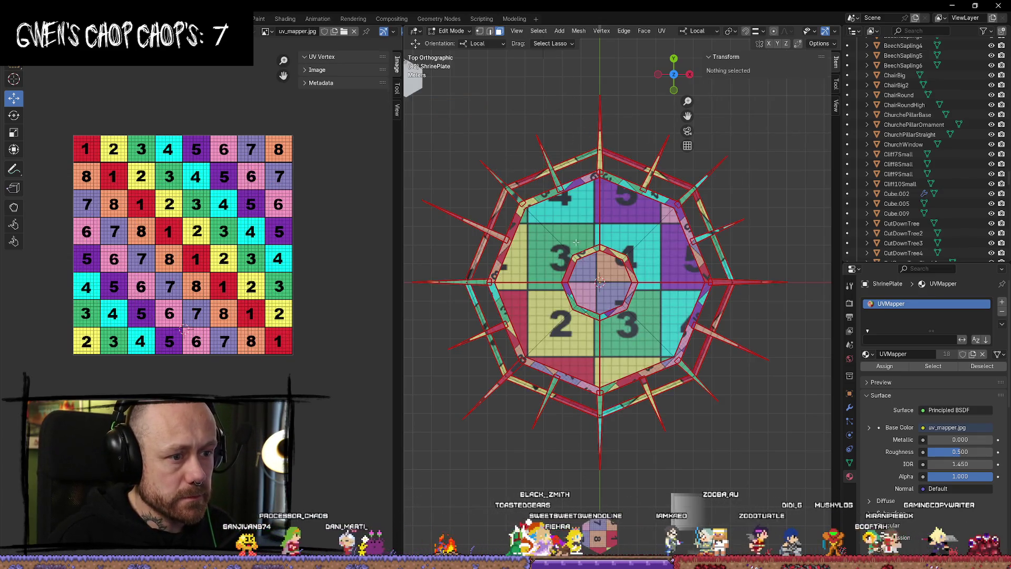
pyautogui.scroll(1, 232, 340)
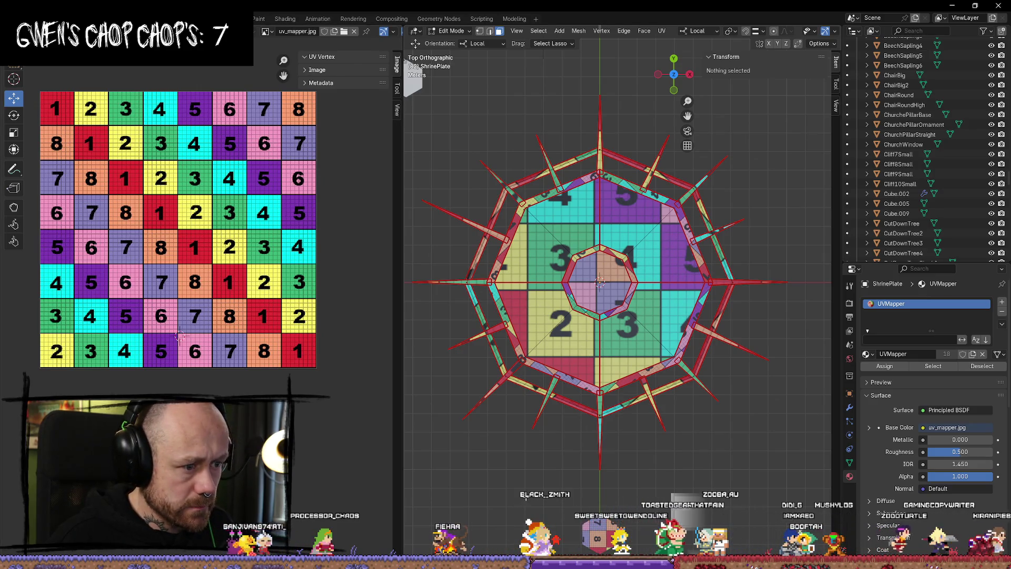
pyautogui.press('a')
pyautogui.moveTo(180, 335); pyautogui.dragTo(245, 313, button='middle')
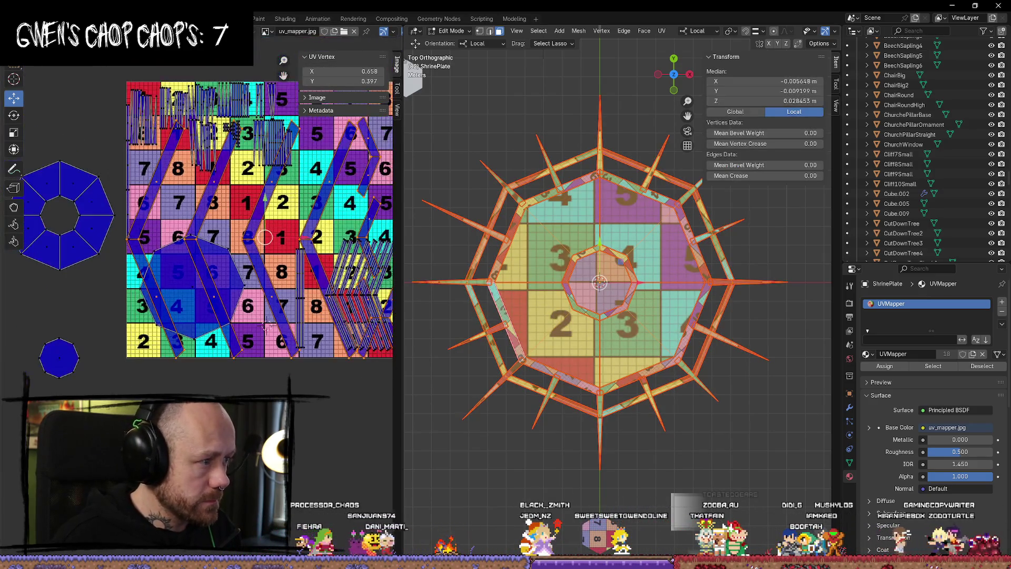
pyautogui.scroll(-2, 245, 313)
pyautogui.hotkey('alt', 'a')
pyautogui.scroll(2, 241, 316)
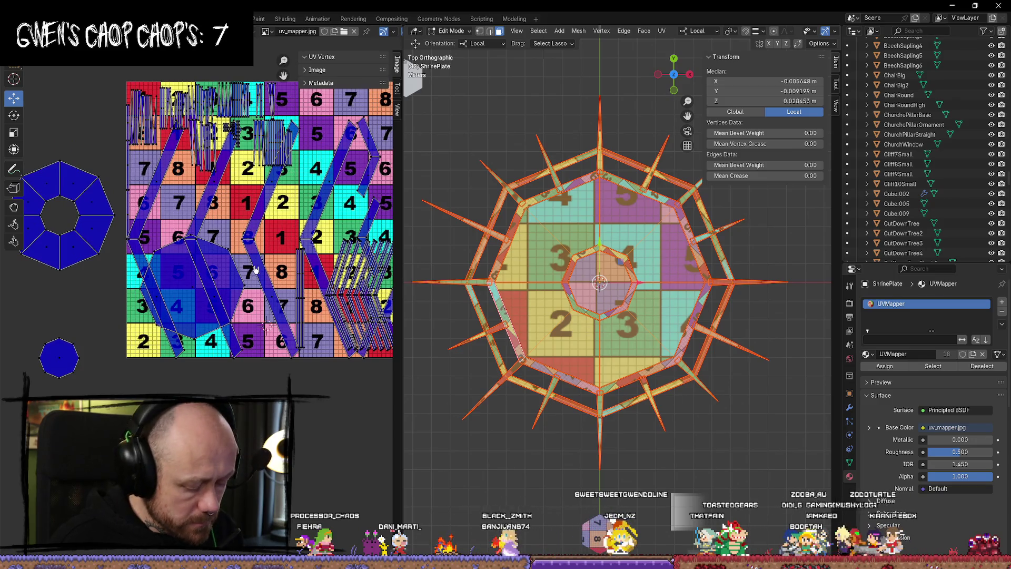
# Move one chevron UV island straight down below the texture.
pyautogui.press('l')
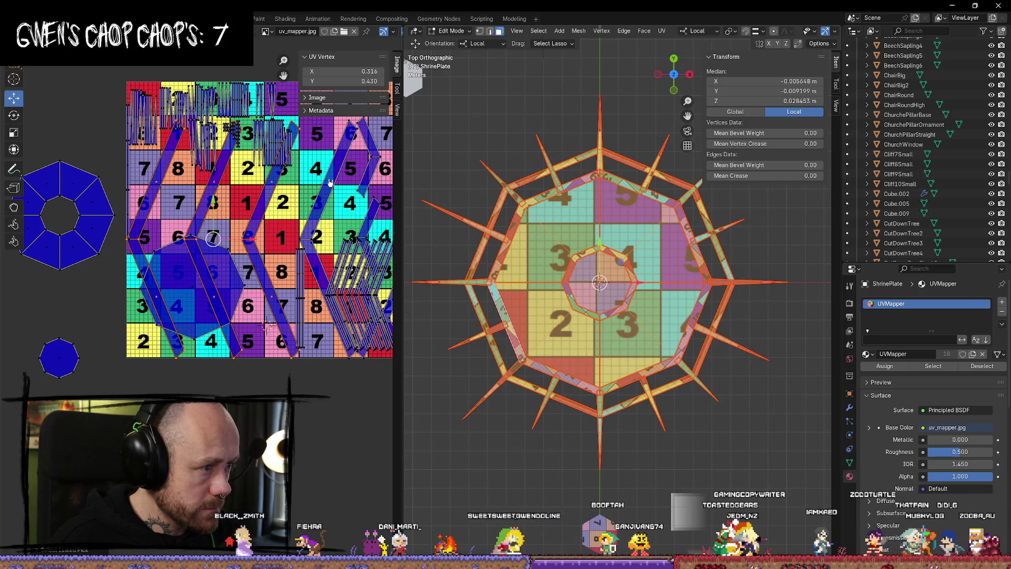
pyautogui.moveTo(243, 208); pyautogui.dragTo(243, 456)
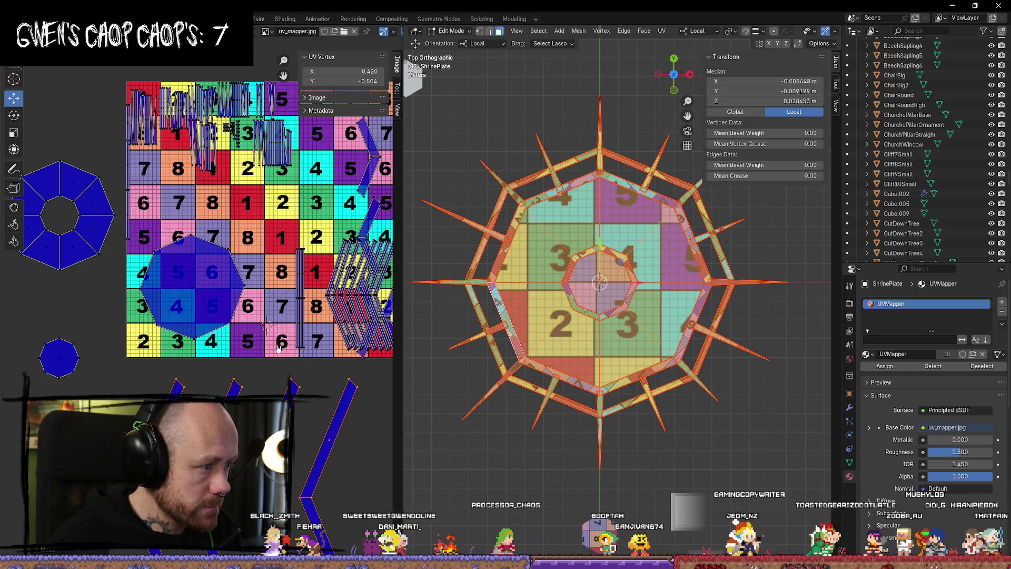
pyautogui.moveTo(406, 304)
pyautogui.mouseDown(button='middle')
pyautogui.moveTo(310, 247)
pyautogui.moveTo(304, 263)
pyautogui.mouseUp(button='middle')
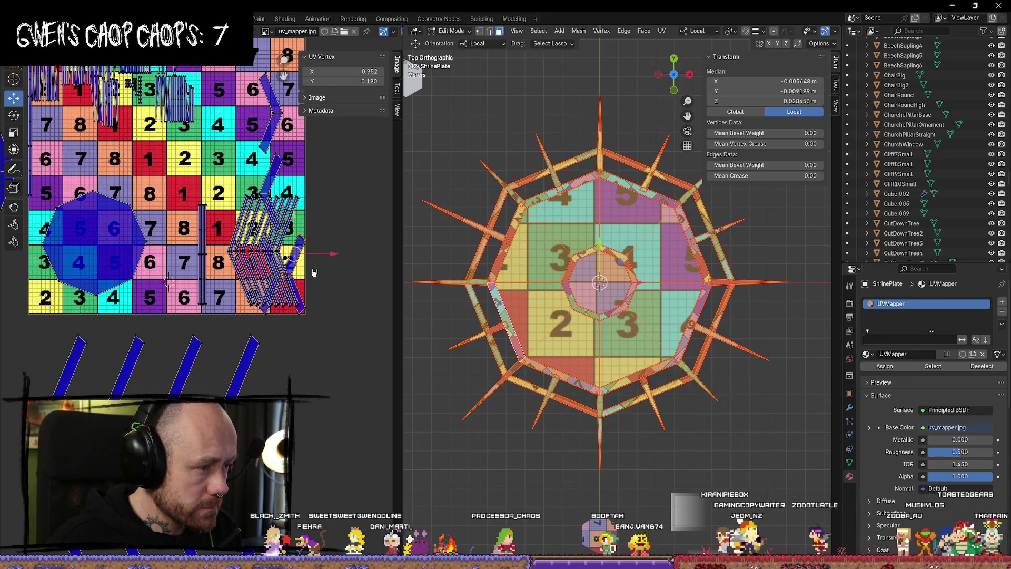
pyautogui.scroll(2, 322, 281)
pyautogui.scroll(2, 299, 381)
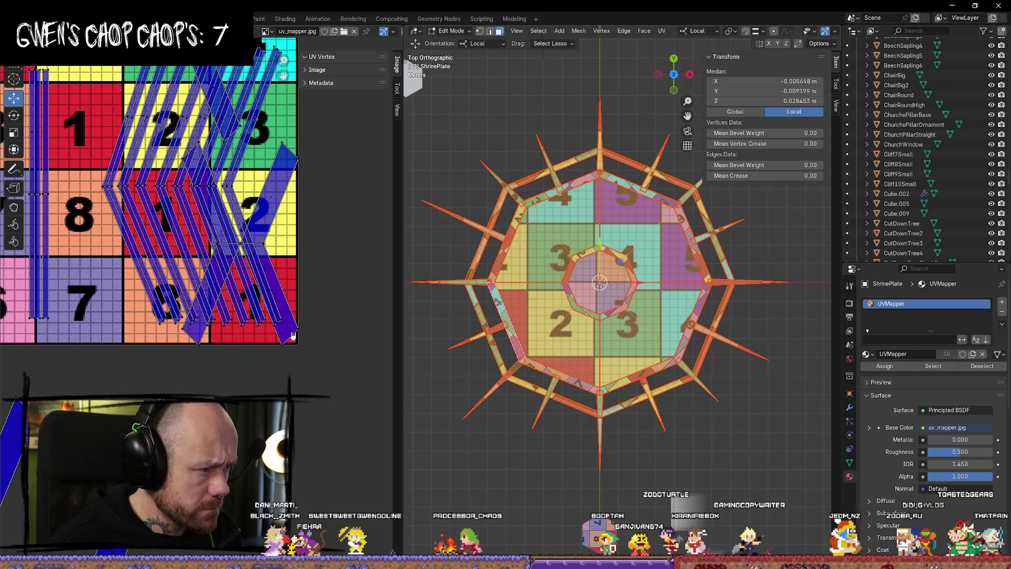
# Move another chevron strip island down by 0.4 with G Y -0.4.
pyautogui.press('l')
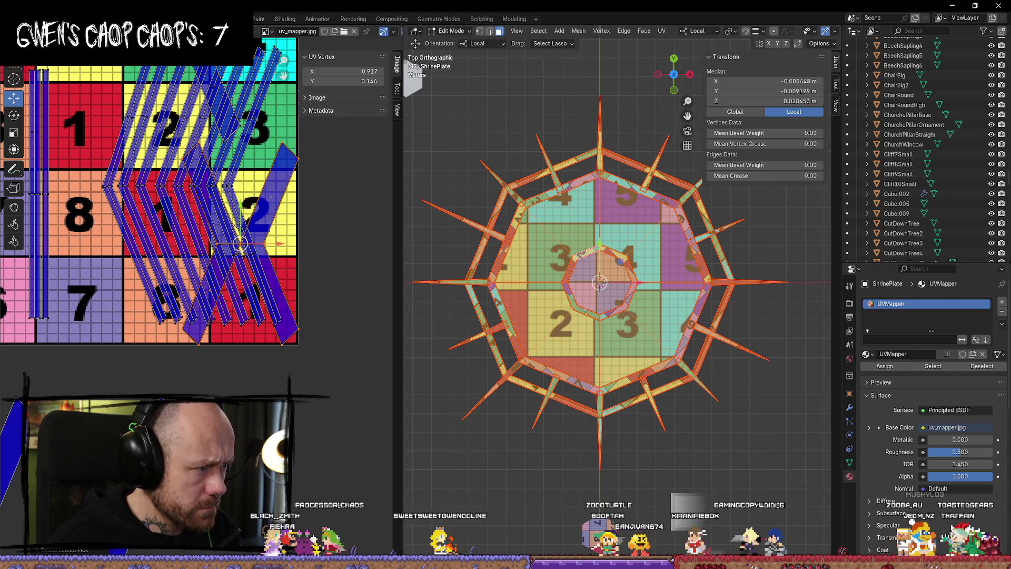
pyautogui.write('gy-0.4')
pyautogui.press('Return')
pyautogui.scroll(-3, 271, 427)
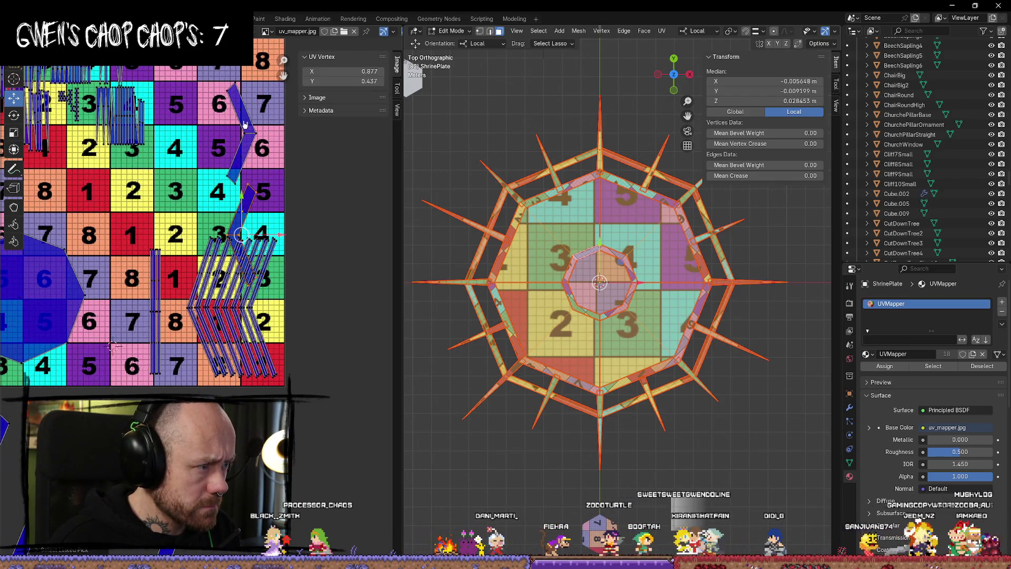
# Move the next chevron UV island further down below the texture.
pyautogui.press('l')
pyautogui.moveTo(237, 421); pyautogui.dragTo(237, 216, button='middle')
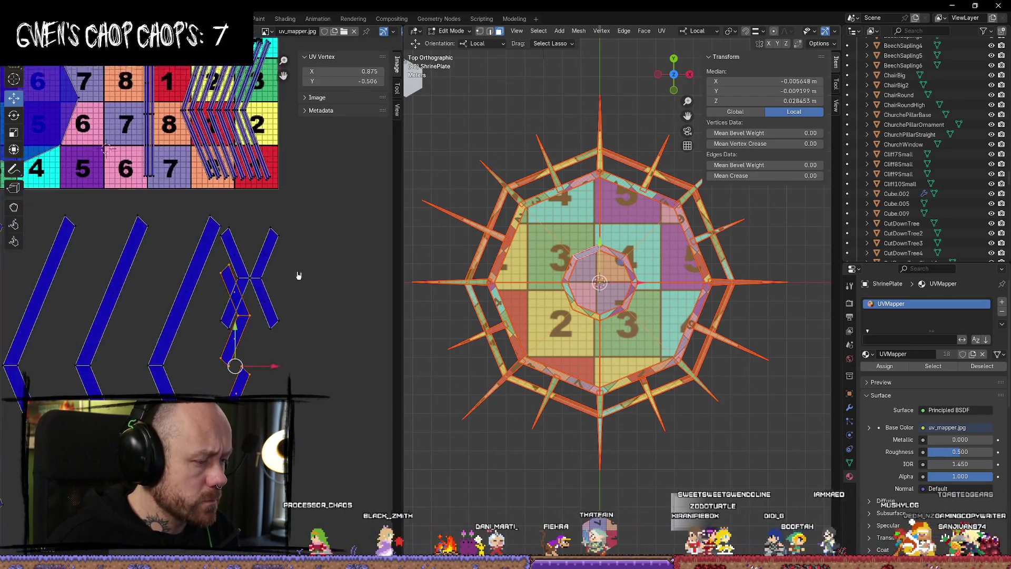
pyautogui.press('g')
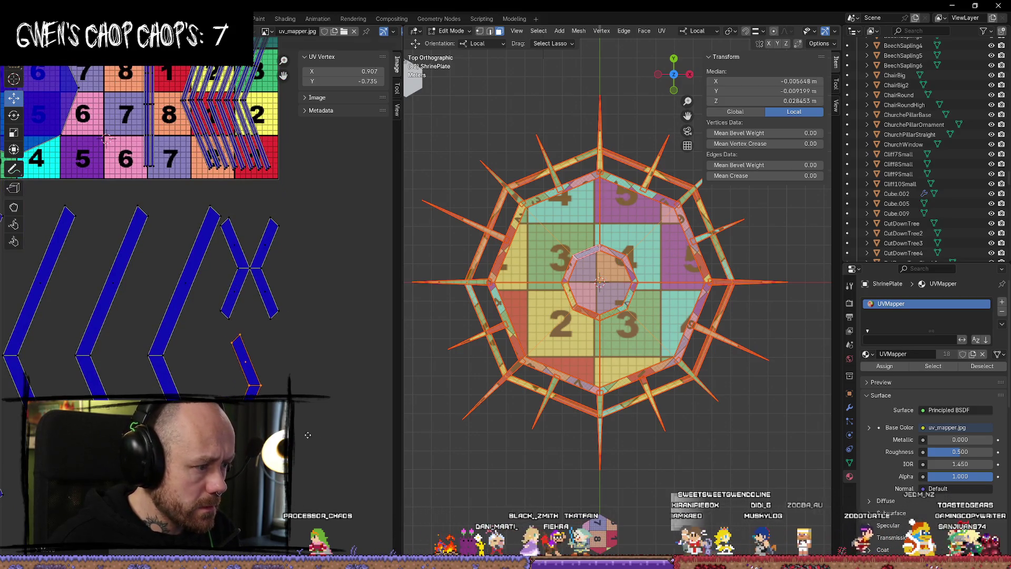
pyautogui.click(324, 390)
pyautogui.scroll(1, 329, 406)
pyautogui.moveTo(331, 409); pyautogui.dragTo(319, 396, button='middle')
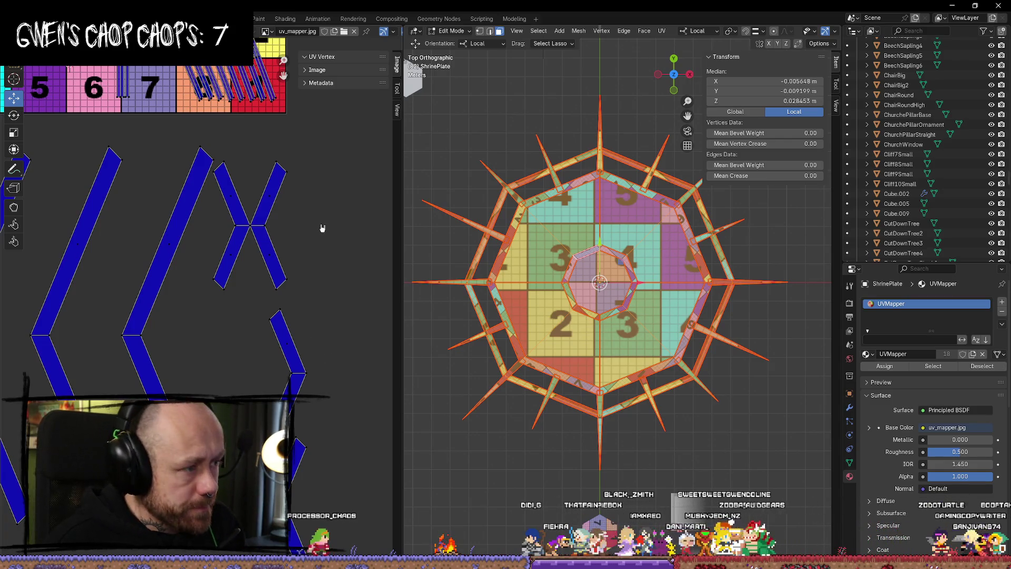
# Rotate the X-shaped island into a chevron shape and shift it right.
pyautogui.press('l')
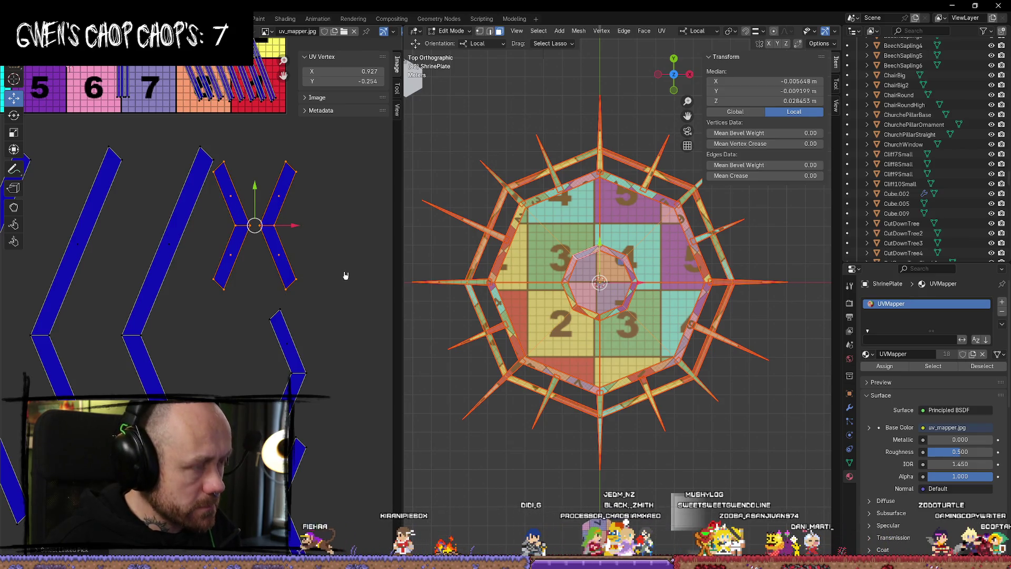
pyautogui.click(346, 235)
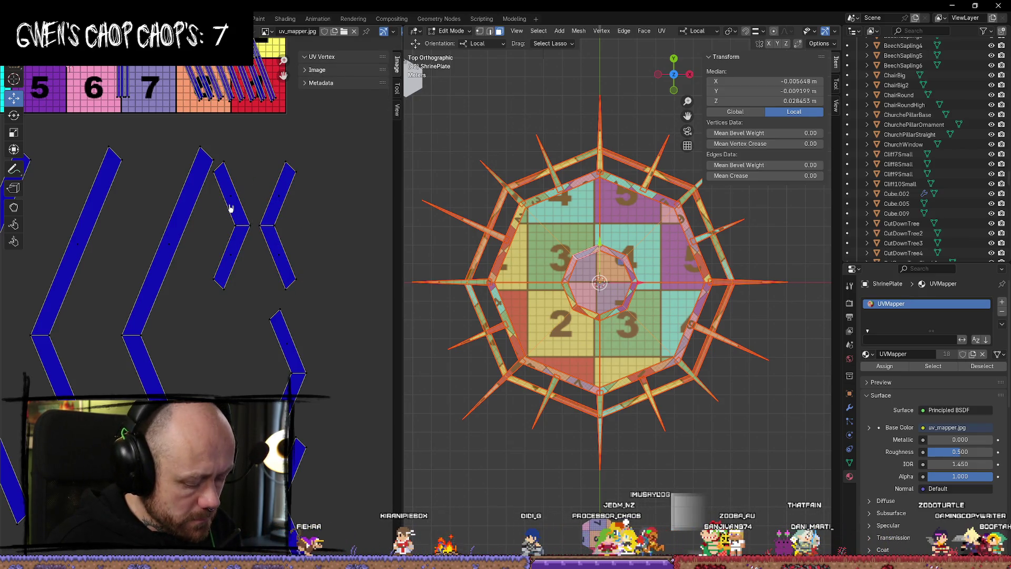
pyautogui.press('l')
pyautogui.press('r')
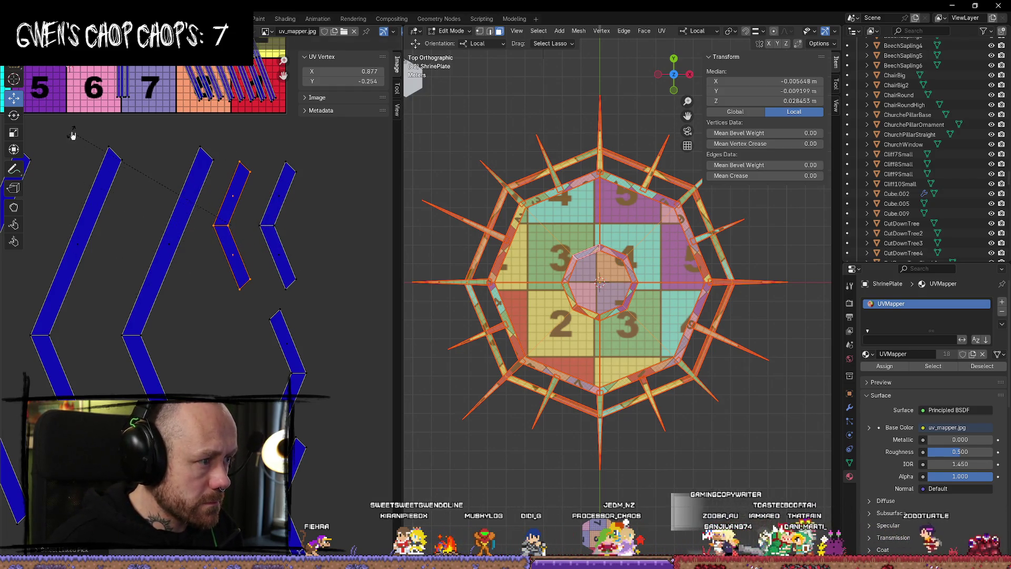
pyautogui.click(285, 224)
pyautogui.press('g')
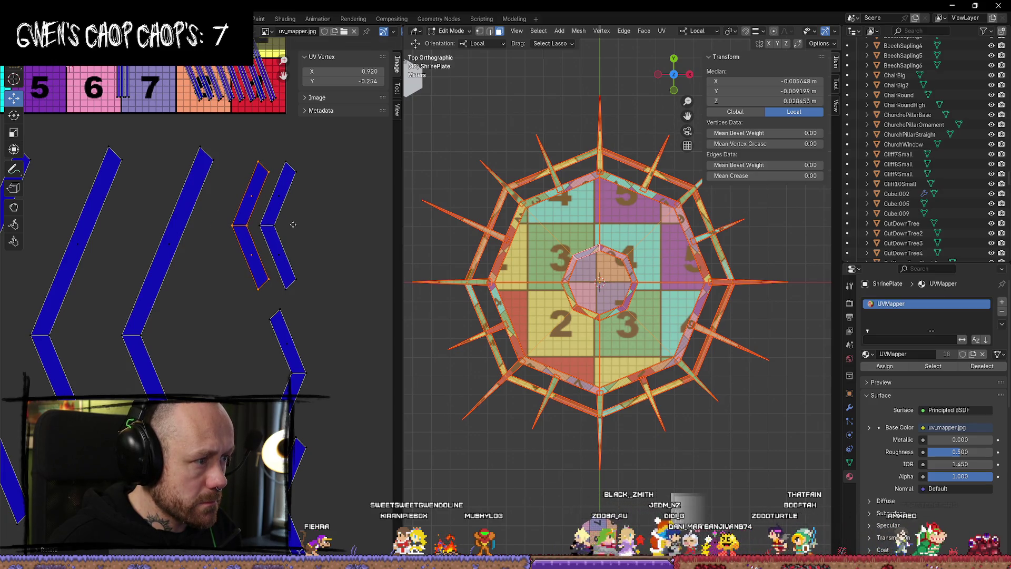
pyautogui.click(295, 223)
# Rotate the lower chevron island to face the other way and line it up beside the chevron group.
pyautogui.moveTo(325, 359); pyautogui.dragTo(312, 320, button='middle')
pyautogui.click(313, 320)
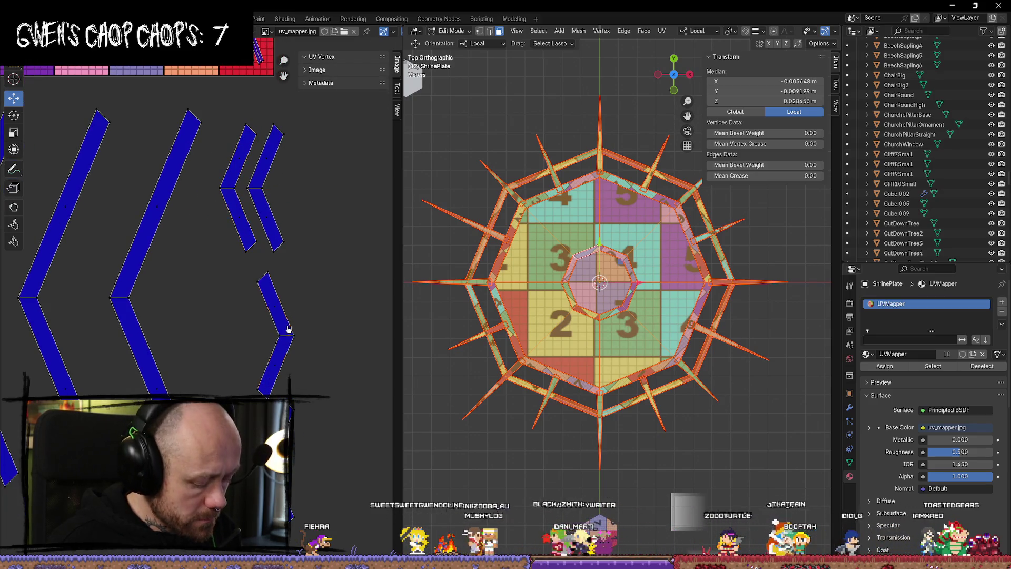
pyautogui.press('l')
pyautogui.press('r')
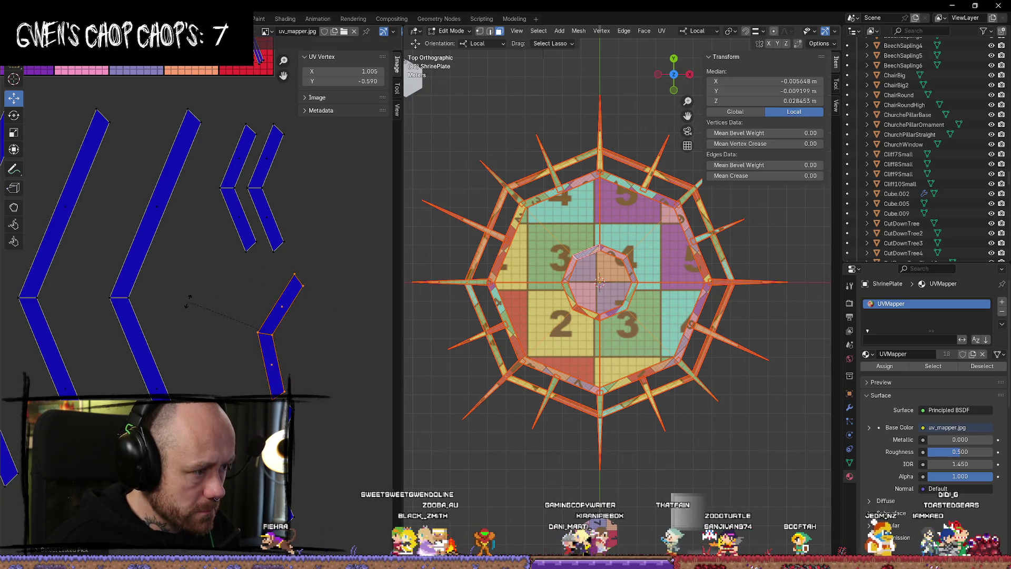
pyautogui.click(186, 316)
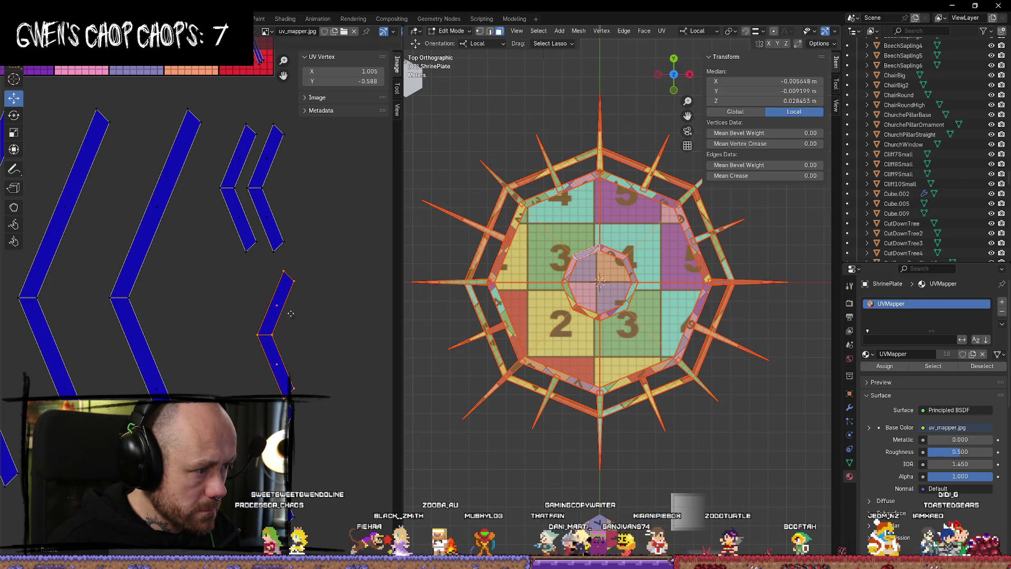
pyautogui.moveTo(274, 334)
pyautogui.mouseDown()
pyautogui.moveTo(291, 188)
pyautogui.moveTo(315, 250)
pyautogui.mouseUp()
pyautogui.moveTo(315, 250)
pyautogui.mouseDown(button='middle')
pyautogui.moveTo(283, 251)
pyautogui.moveTo(278, 282)
pyautogui.mouseUp(button='middle')
pyautogui.moveTo(278, 282); pyautogui.dragTo(283, 211)
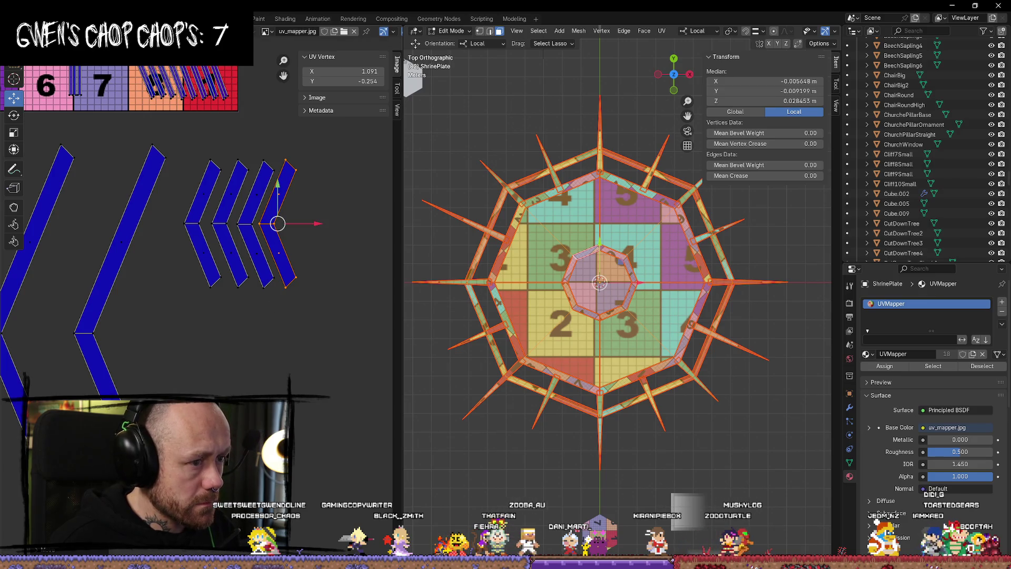
pyautogui.click(154, 313)
# Move the third large chevron and the leftmost chevron so they nest against their neighbours.
pyautogui.moveTo(154, 312); pyautogui.dragTo(232, 262, button='middle')
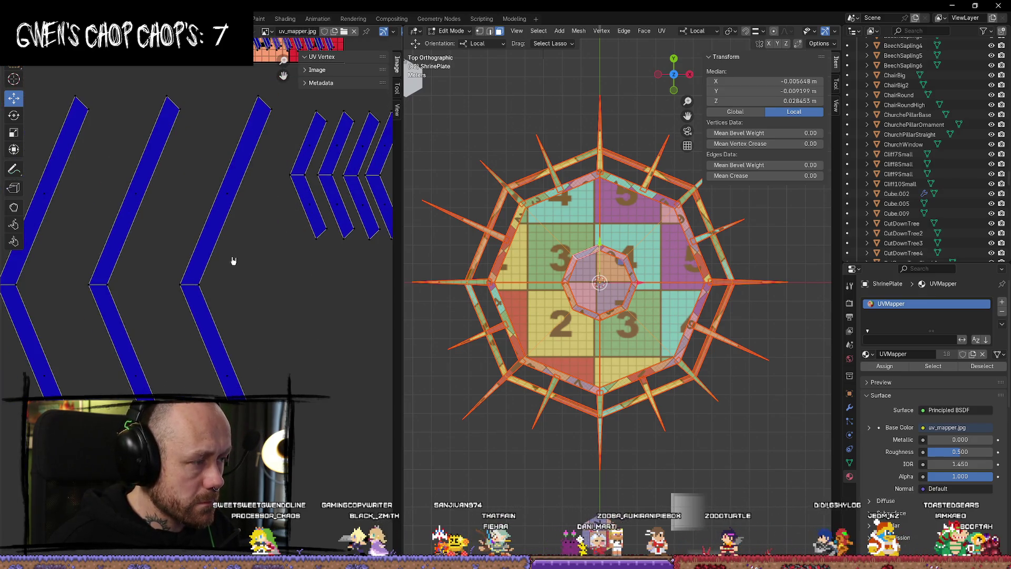
pyautogui.click(259, 176)
pyautogui.moveTo(275, 294); pyautogui.dragTo(328, 316, button='middle')
pyautogui.press('g')
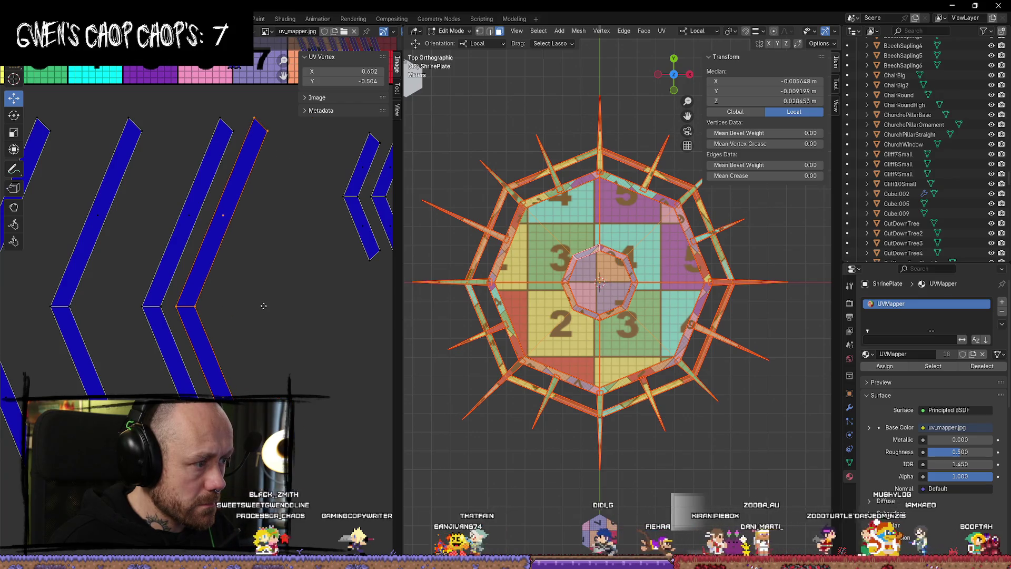
pyautogui.click(253, 305)
pyautogui.moveTo(68, 316); pyautogui.dragTo(148, 326, button='middle')
pyautogui.click(205, 177)
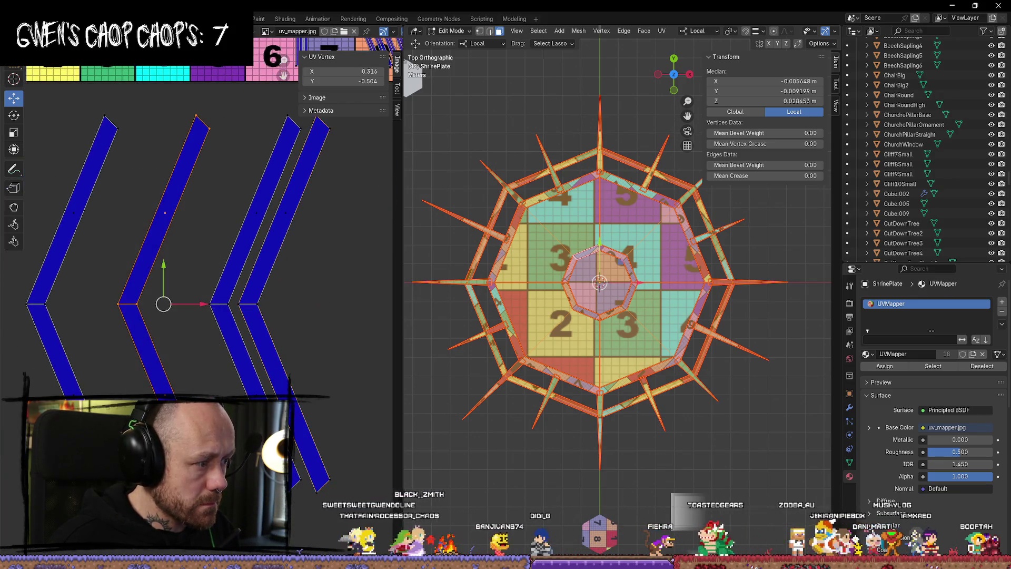
pyautogui.press('g')
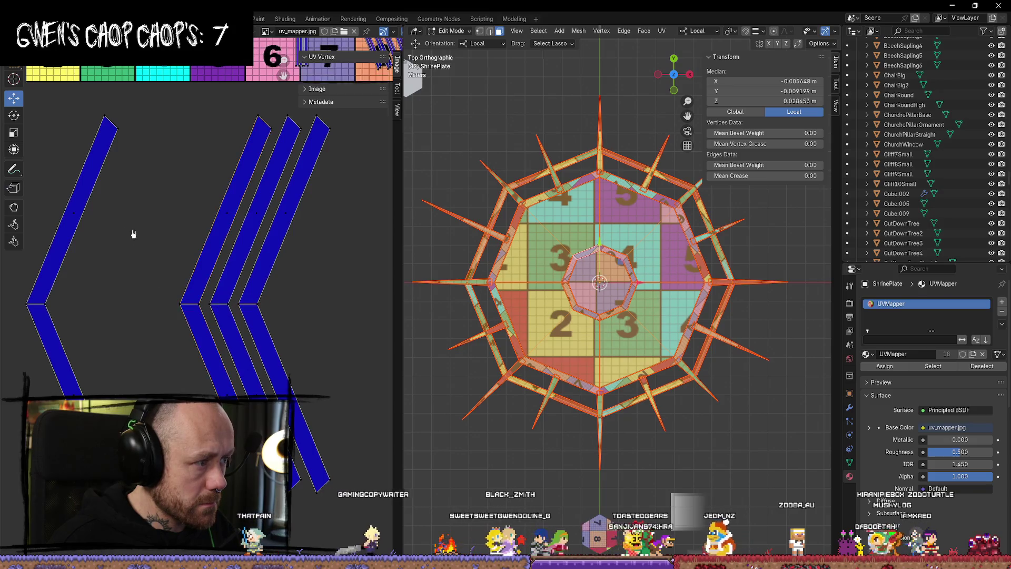
pyautogui.click(66, 248)
pyautogui.press('g')
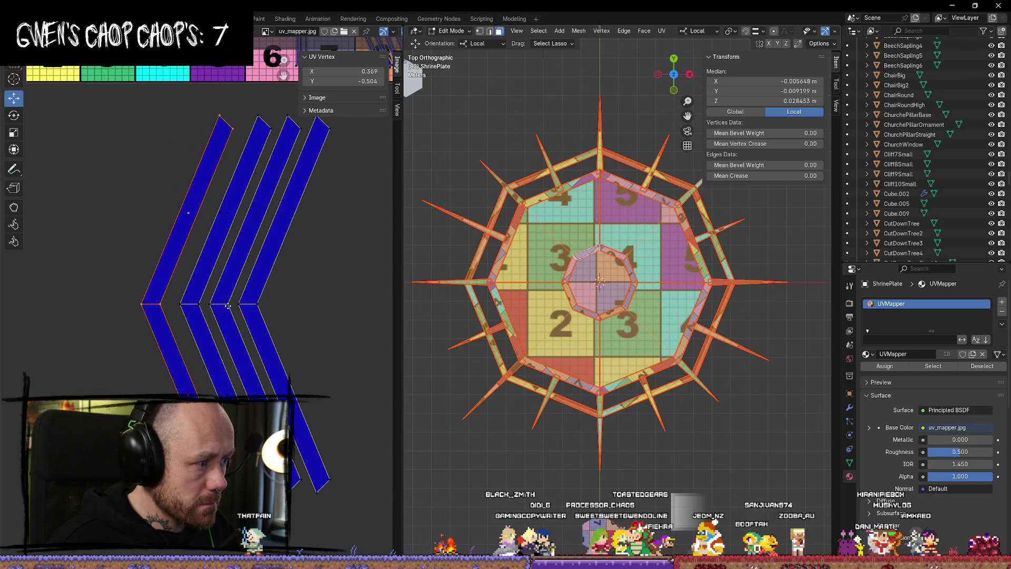
pyautogui.scroll(-5, 245, 308)
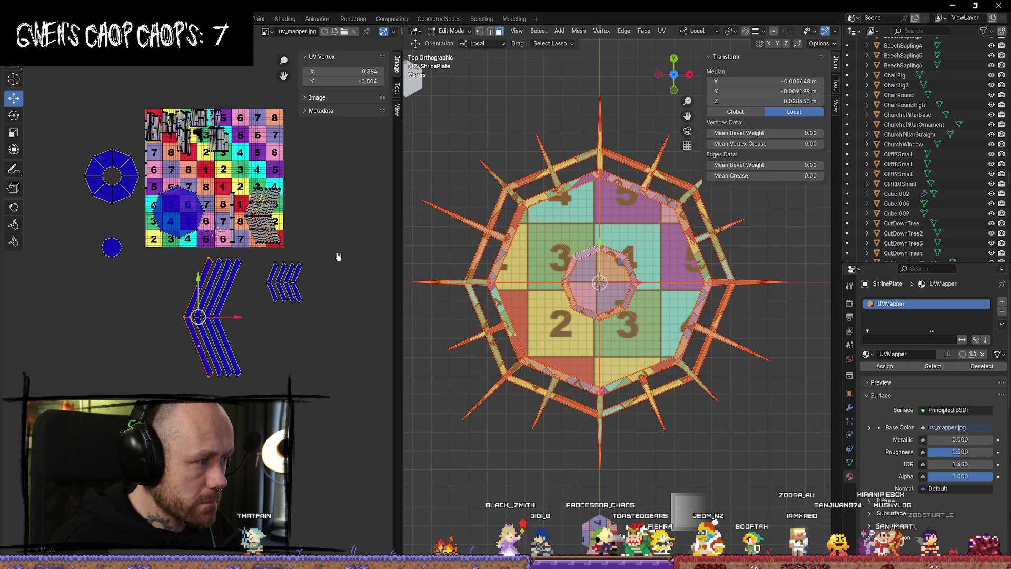
# Select both chevron groups together and scale them smaller.
pyautogui.moveTo(339, 251)
pyautogui.mouseDown()
pyautogui.moveTo(193, 371)
pyautogui.moveTo(159, 379)
pyautogui.mouseUp()
pyautogui.press('s')
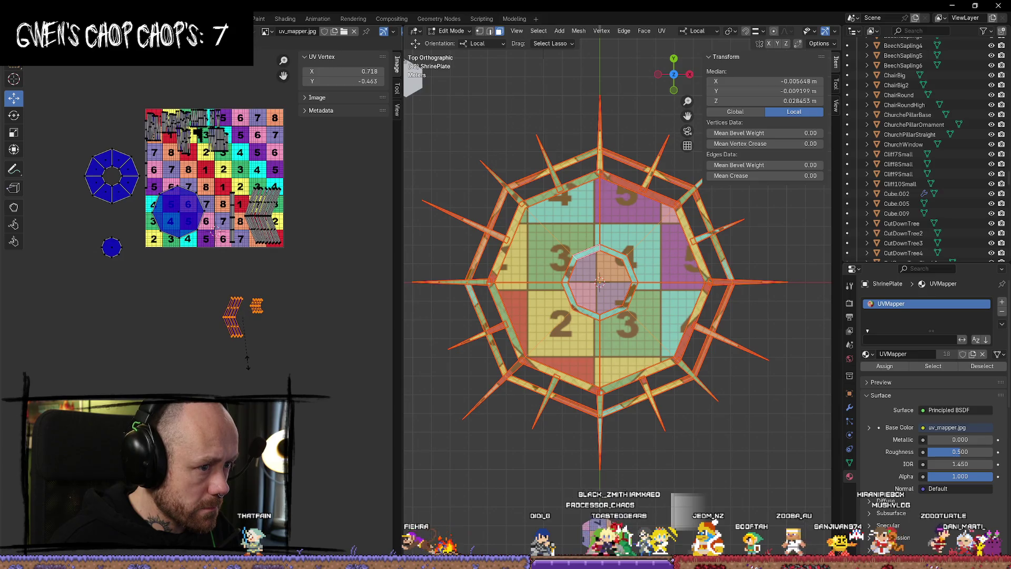
pyautogui.click(248, 361)
pyautogui.scroll(3, 318, 371)
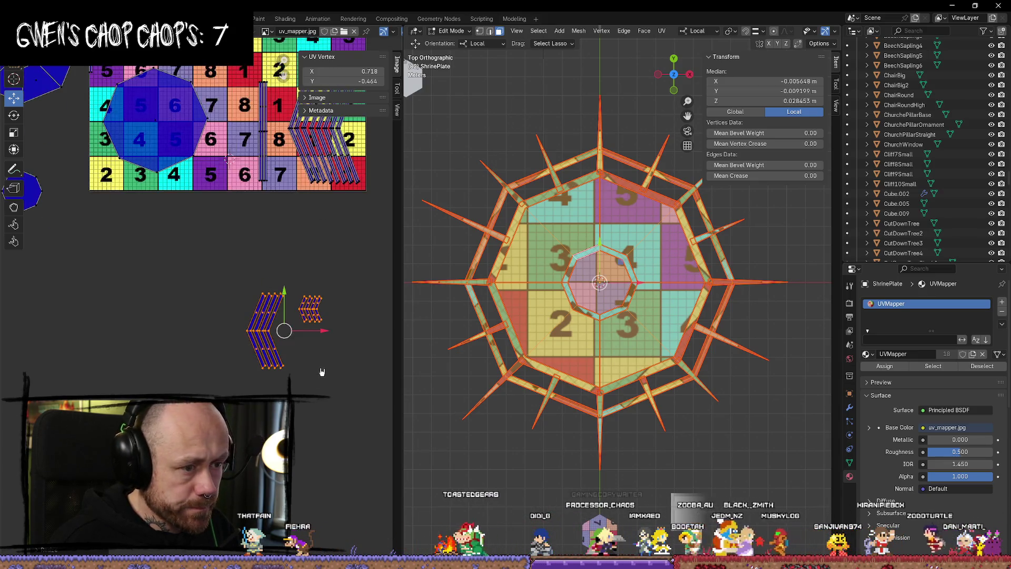
pyautogui.scroll(3, 572, 319)
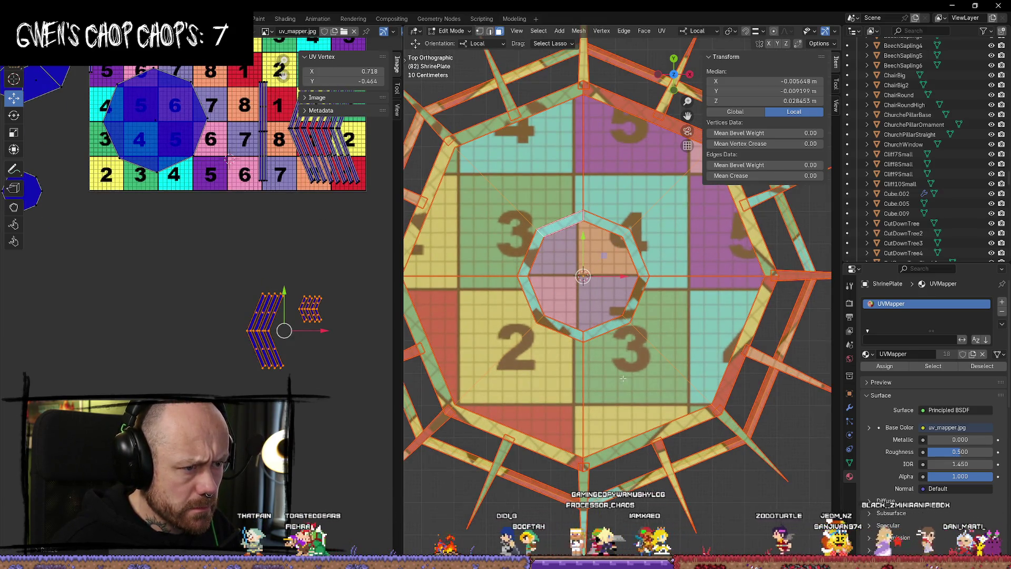
# Box-select a chevron strip and move it straight up on Y into the texture.
pyautogui.moveTo(283, 251); pyautogui.dragTo(291, 328, button='middle')
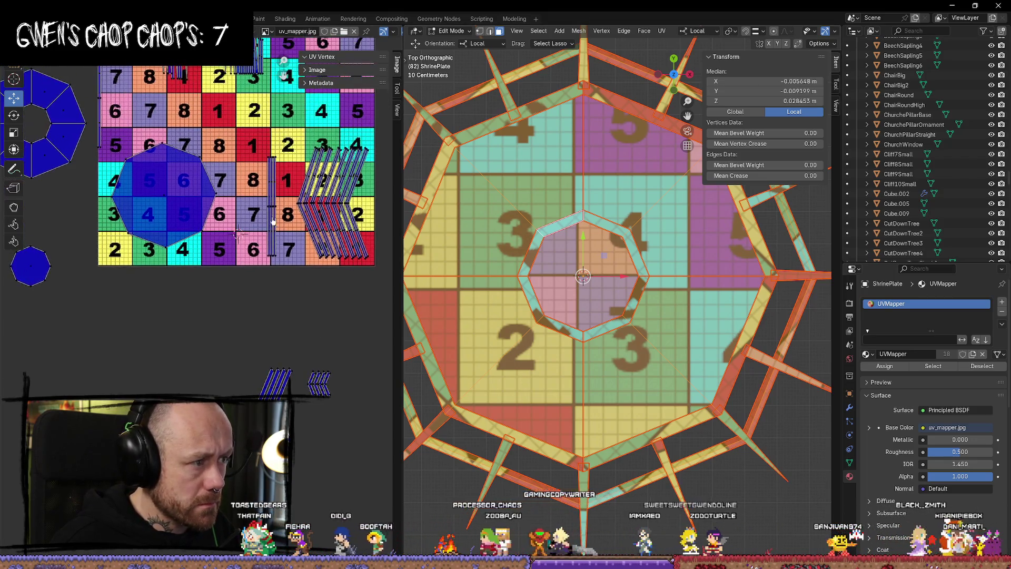
pyautogui.moveTo(290, 158); pyautogui.dragTo(256, 282)
pyautogui.moveTo(276, 211); pyautogui.dragTo(260, 264, button='middle')
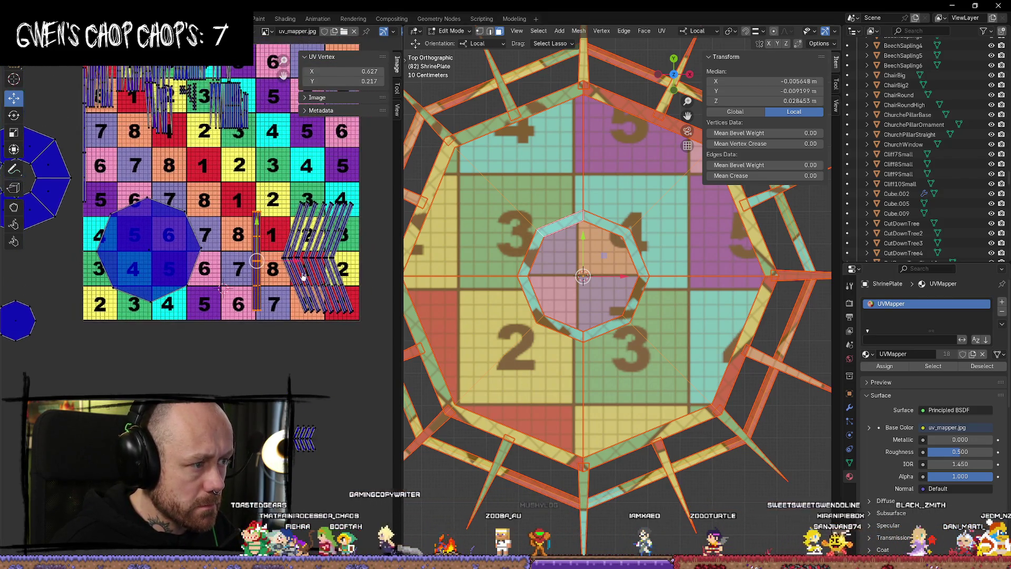
pyautogui.press('g')
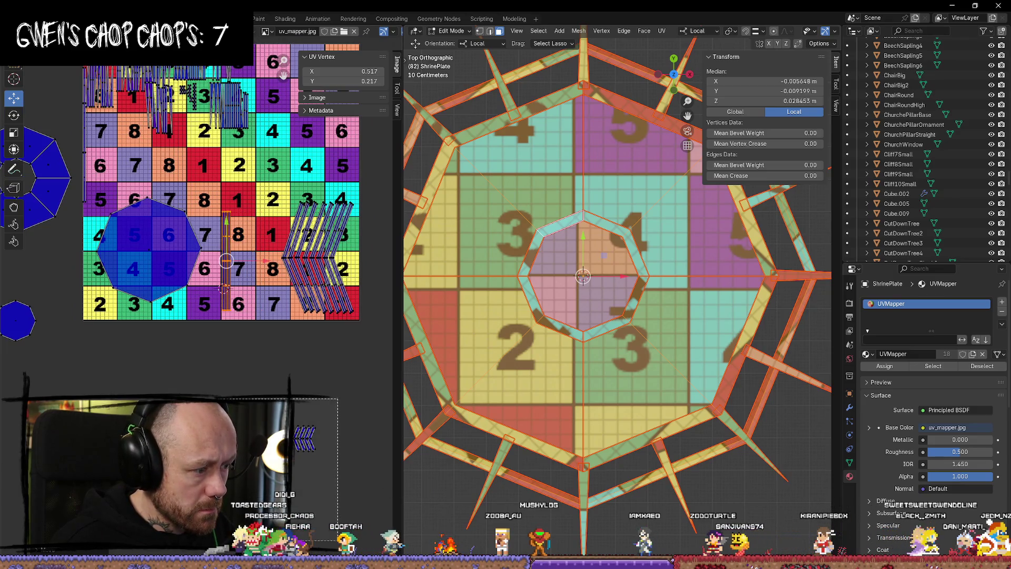
pyautogui.click(280, 293)
pyautogui.press('g')
pyautogui.press('y')
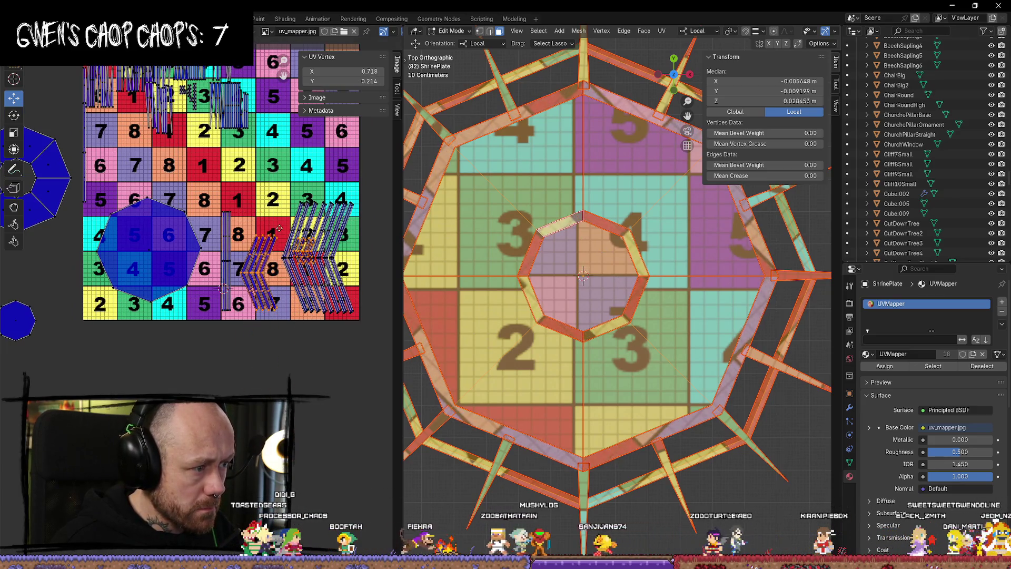
pyautogui.scroll(4, 274, 220)
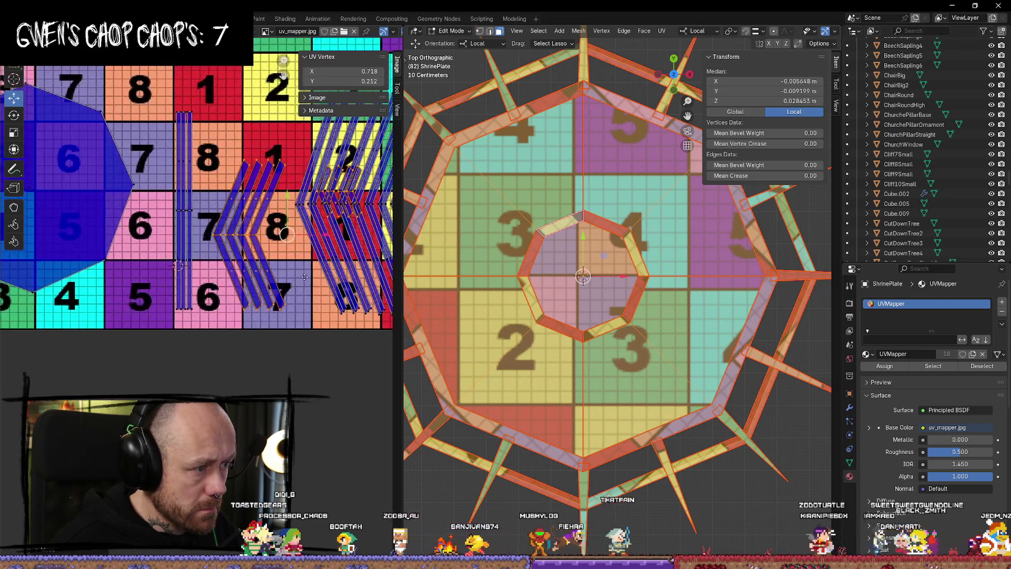
pyautogui.click(252, 121)
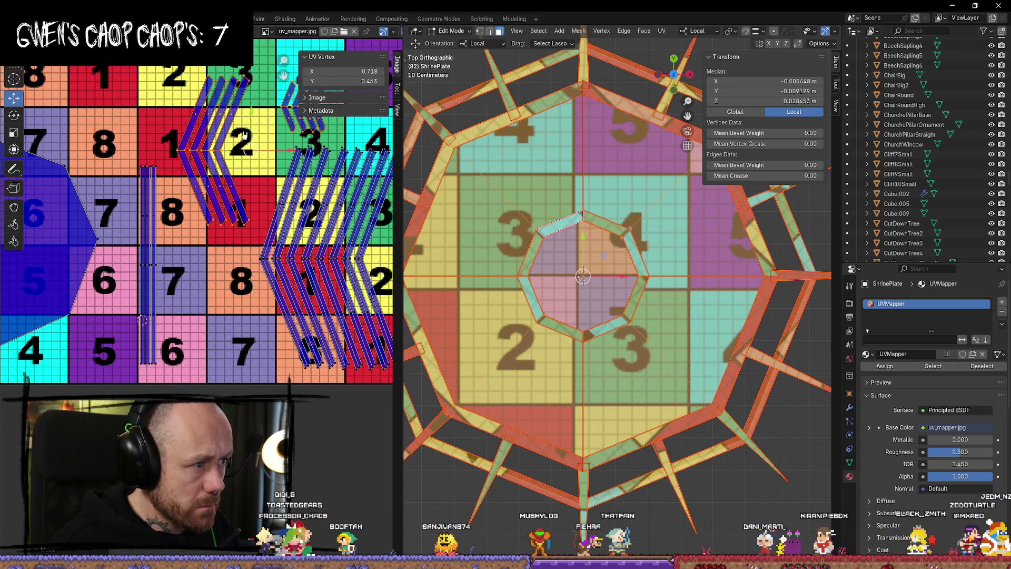
# Move the small chevron UV strip up one tile within the grid.
pyautogui.moveTo(351, 83); pyautogui.dragTo(351, 189, button='middle')
pyautogui.click(351, 188)
pyautogui.click(293, 215)
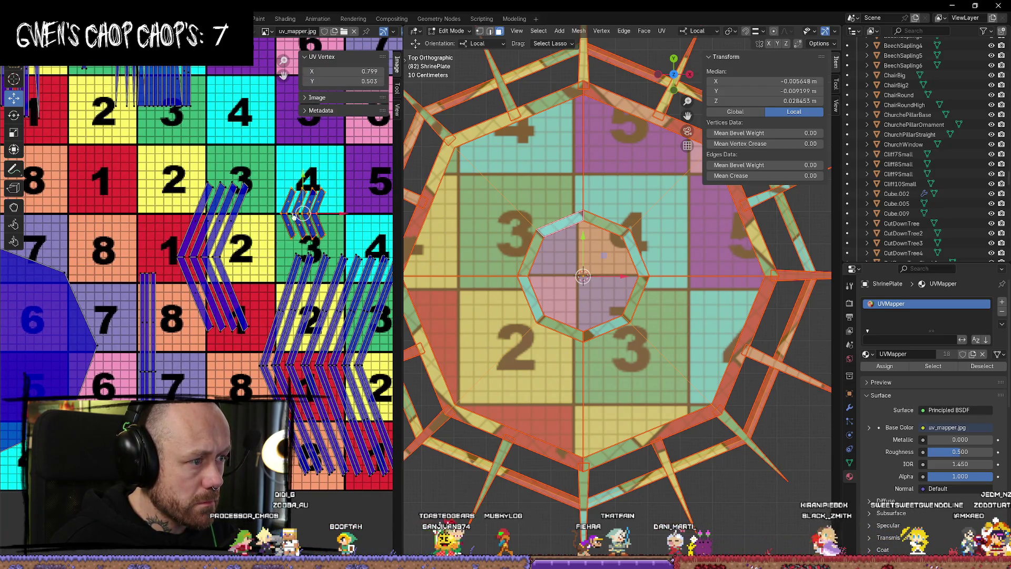
pyautogui.press('g')
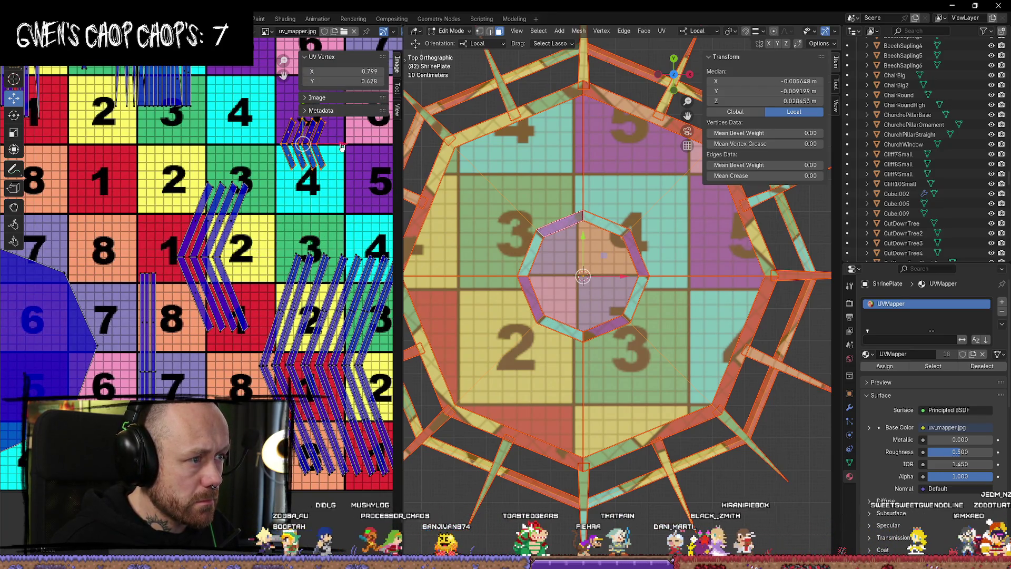
pyautogui.click(274, 141)
pyautogui.click(288, 133)
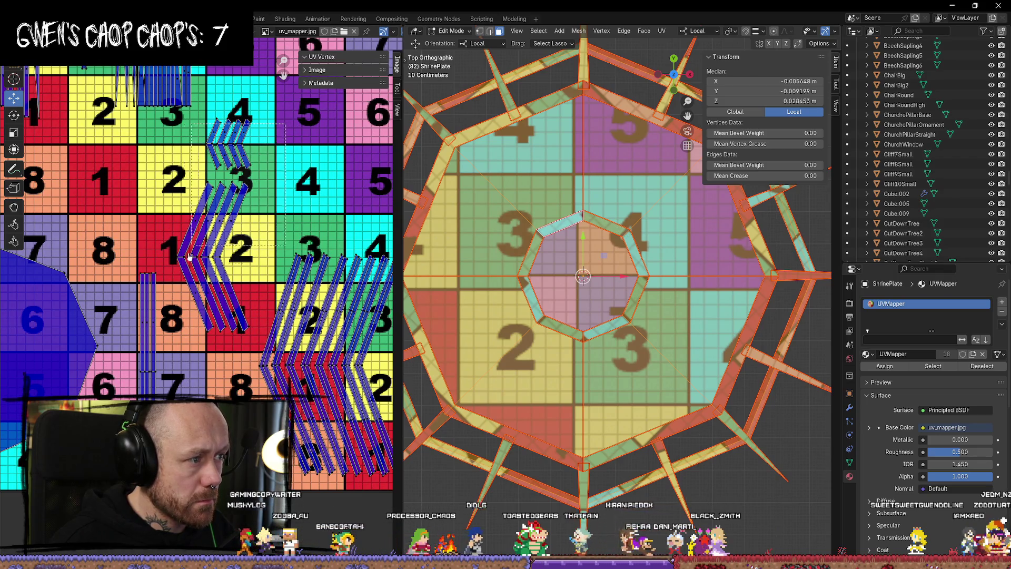
# Shift the group of chevron strips slightly lower, then select the large octagon island.
pyautogui.moveTo(190, 257)
pyautogui.mouseDown()
pyautogui.moveTo(165, 340)
pyautogui.moveTo(176, 346)
pyautogui.mouseUp()
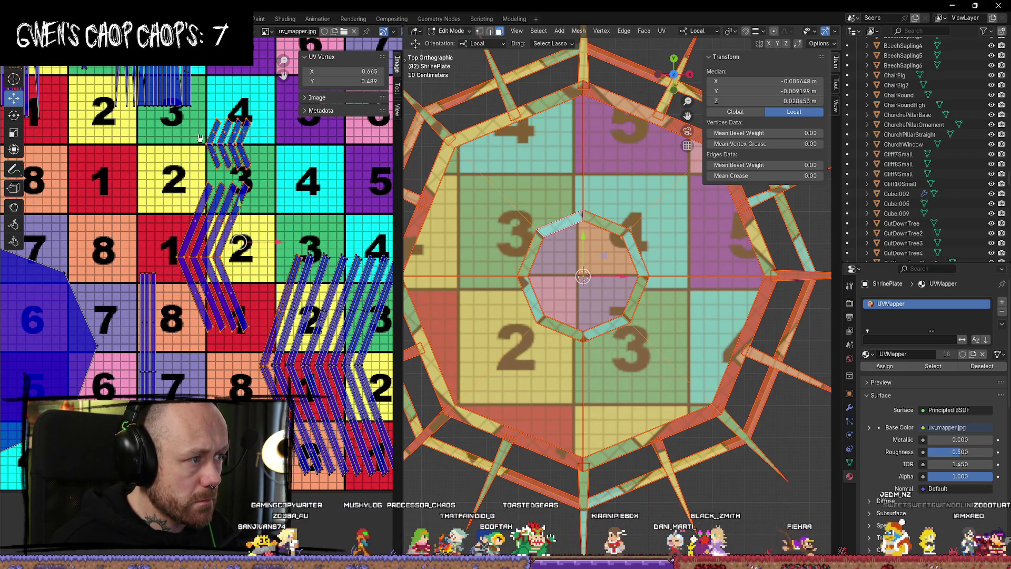
pyautogui.click(186, 125)
pyautogui.press('g')
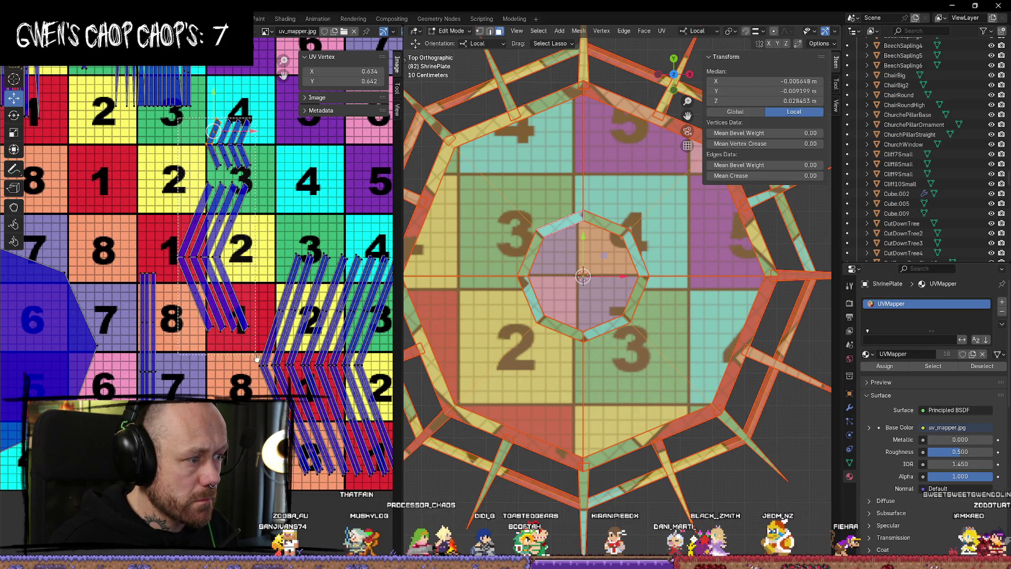
pyautogui.click(213, 313)
pyautogui.moveTo(214, 313); pyautogui.dragTo(213, 319)
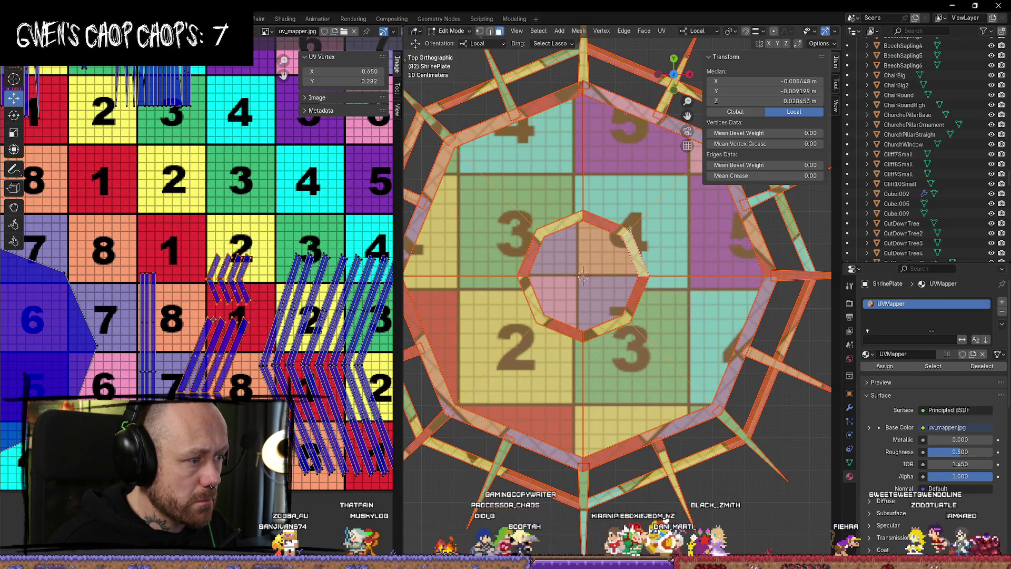
pyautogui.scroll(-4, 214, 319)
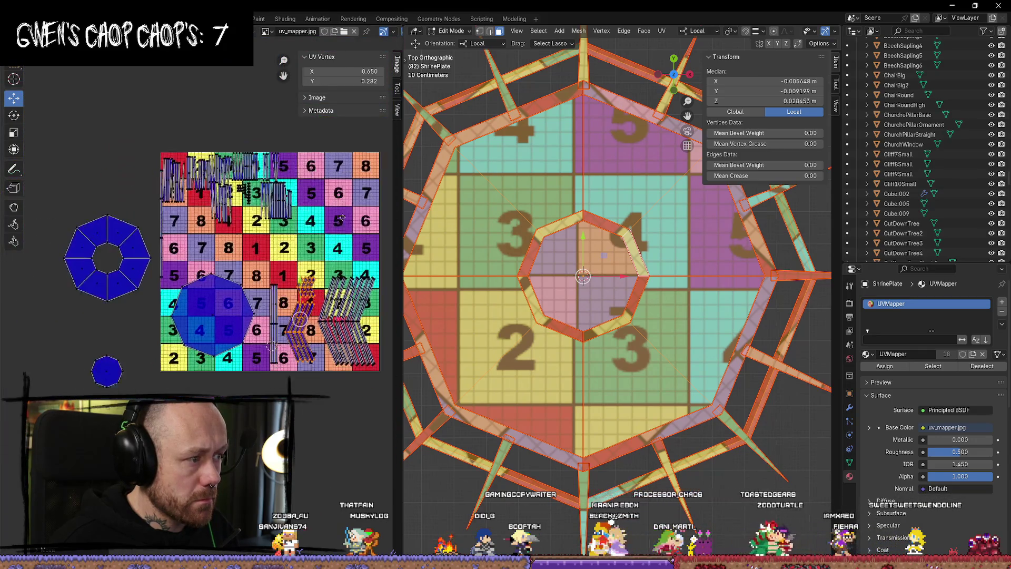
pyautogui.moveTo(123, 231); pyautogui.dragTo(130, 167, button='middle')
pyautogui.moveTo(147, 113)
pyautogui.mouseDown()
pyautogui.moveTo(60, 265)
pyautogui.moveTo(41, 265)
pyautogui.mouseUp()
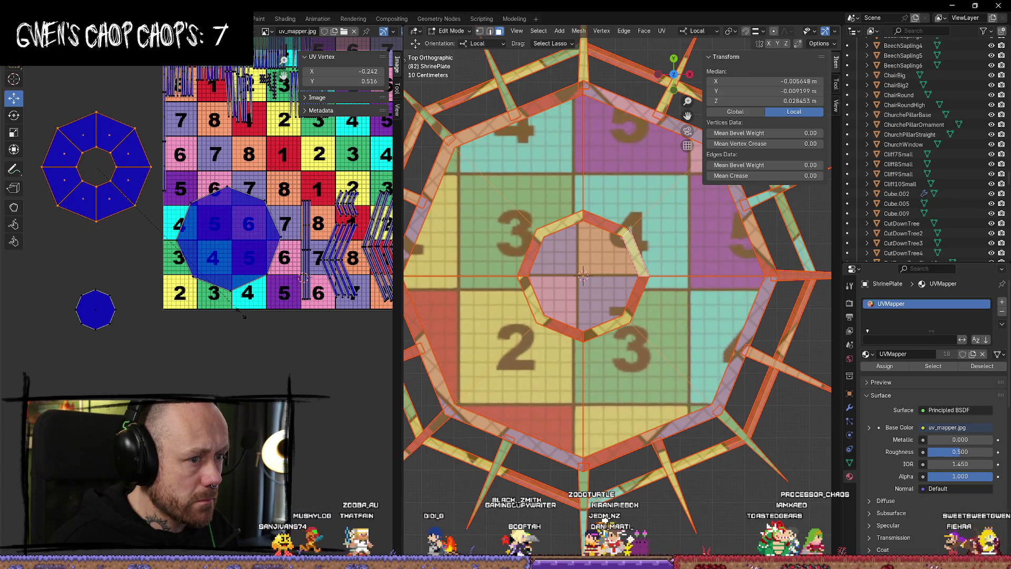
# Cancel the octagon scaling and move the small octagon island into the large one's hole.
pyautogui.press('Escape')
pyautogui.click(255, 373)
pyautogui.scroll(-2, 205, 374)
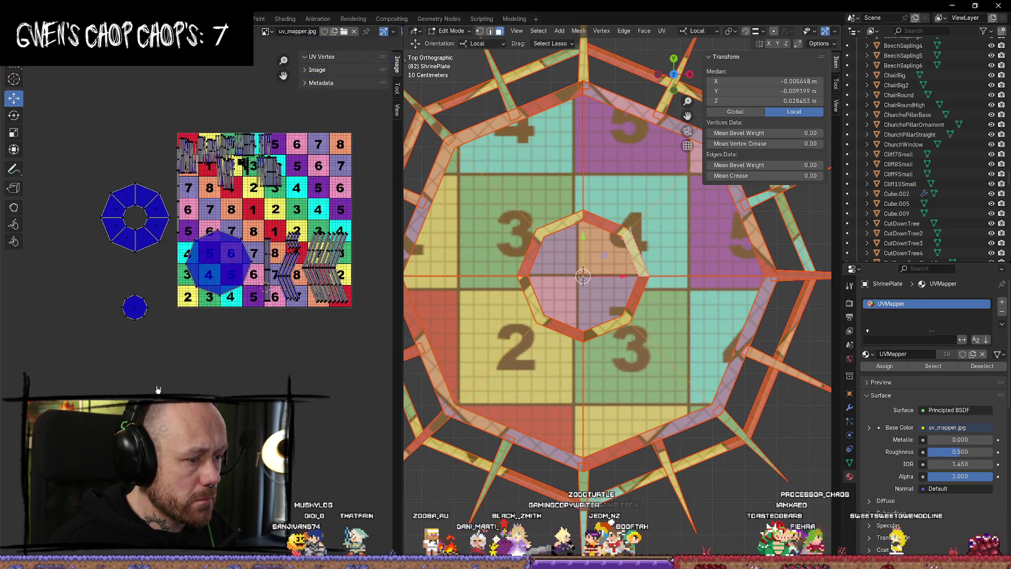
pyautogui.scroll(2, 158, 347)
pyautogui.moveTo(151, 345); pyautogui.dragTo(219, 363, button='middle')
pyautogui.click(219, 363)
pyautogui.moveTo(207, 349); pyautogui.dragTo(207, 207)
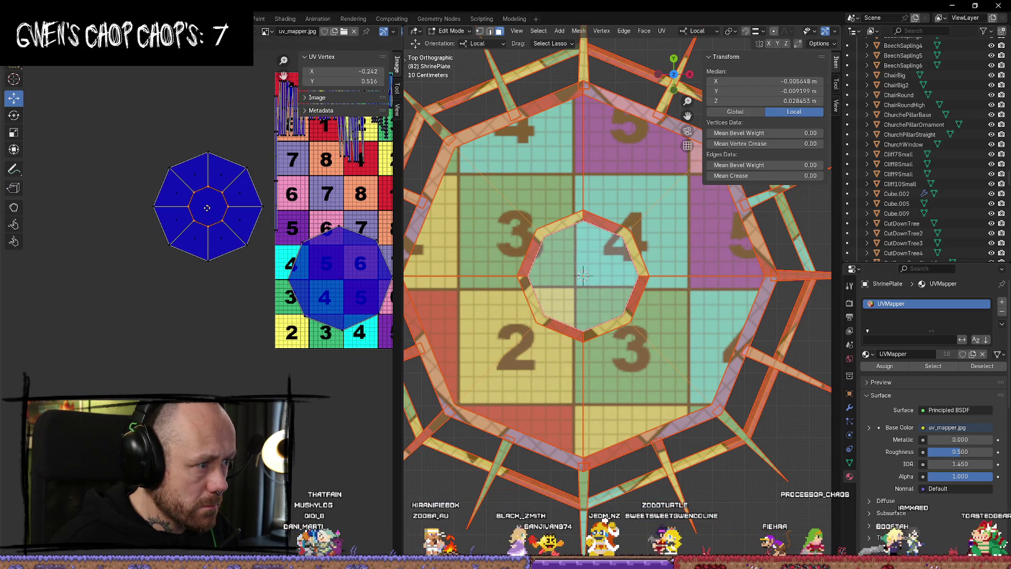
pyautogui.click(273, 242)
# Shift the octagon island slightly right and down over tiles 4–6.
pyautogui.moveTo(152, 140); pyautogui.dragTo(267, 325)
pyautogui.moveTo(272, 243); pyautogui.dragTo(339, 281)
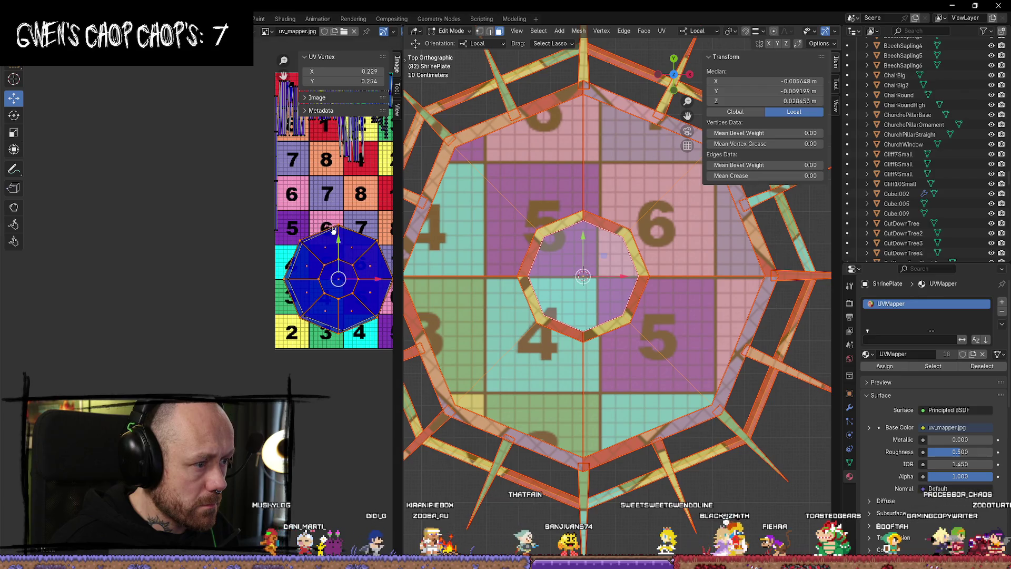
pyautogui.moveTo(333, 230); pyautogui.dragTo(263, 189, button='middle')
pyautogui.scroll(3, 304, 327)
pyautogui.moveTo(305, 327); pyautogui.dragTo(242, 361, button='middle')
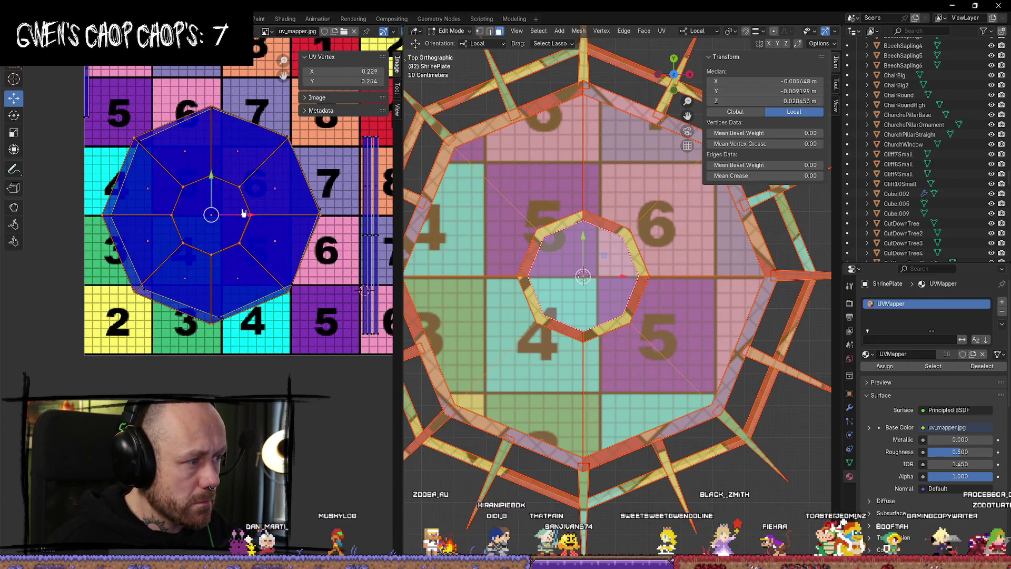
pyautogui.moveTo(272, 308); pyautogui.dragTo(267, 280, button='middle')
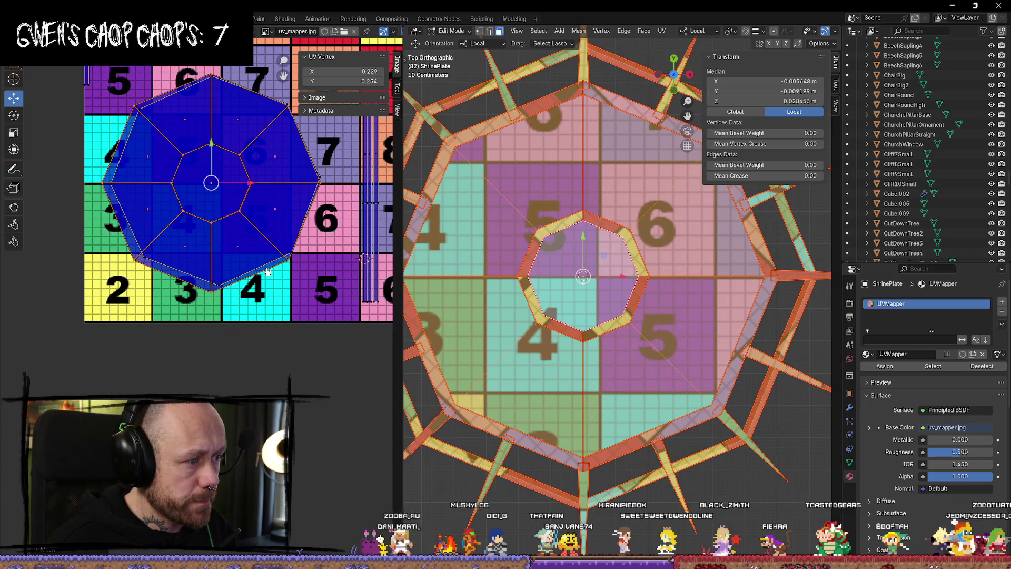
pyautogui.scroll(-3, 267, 271)
pyautogui.moveTo(248, 261); pyautogui.dragTo(278, 304)
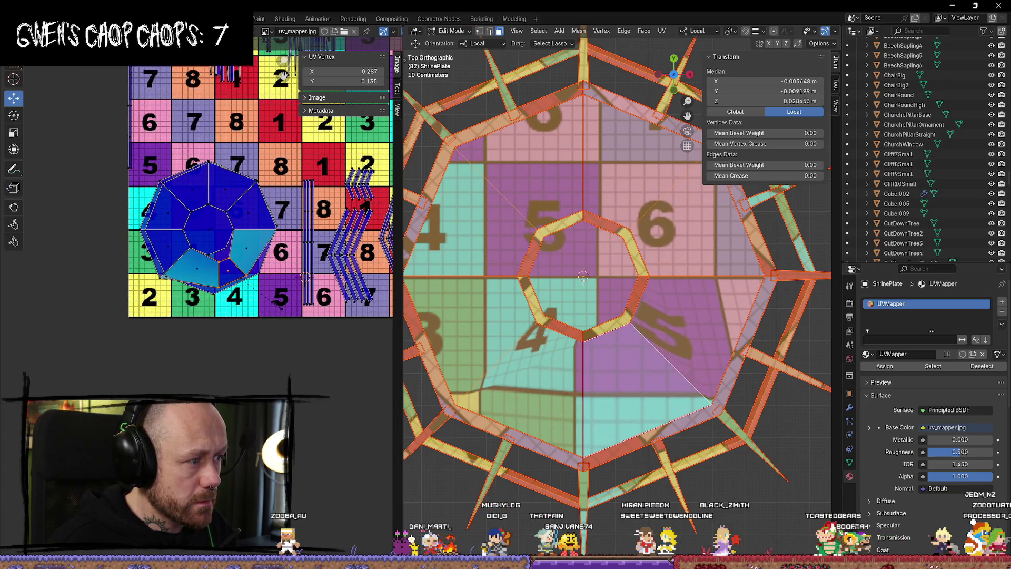
pyautogui.rightClick(279, 309)
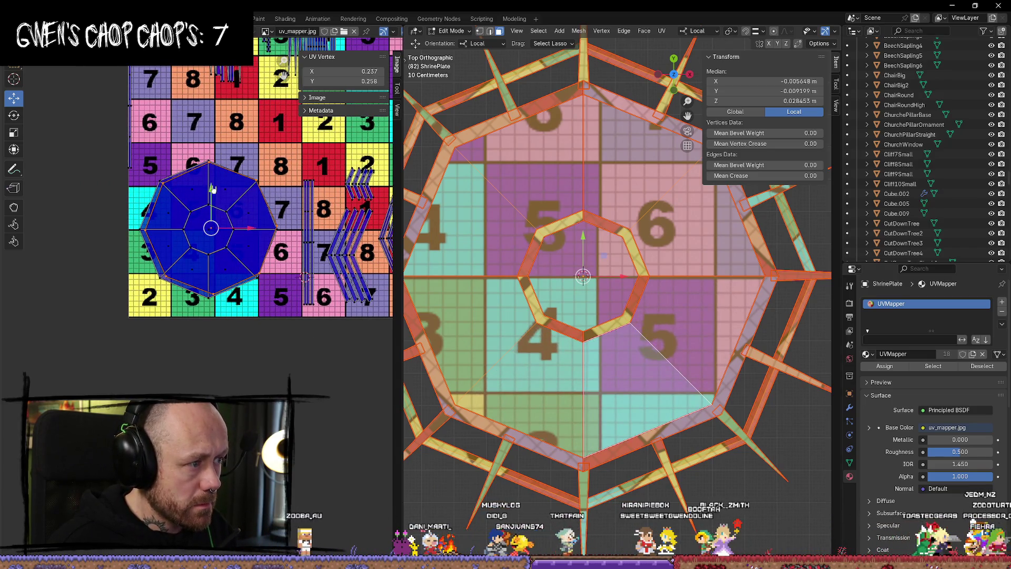
# Move the inner octagon ring up onto a 7 tile, then deselect the mesh.
pyautogui.moveTo(212, 189); pyautogui.dragTo(212, 87)
pyautogui.scroll(3, 207, 125)
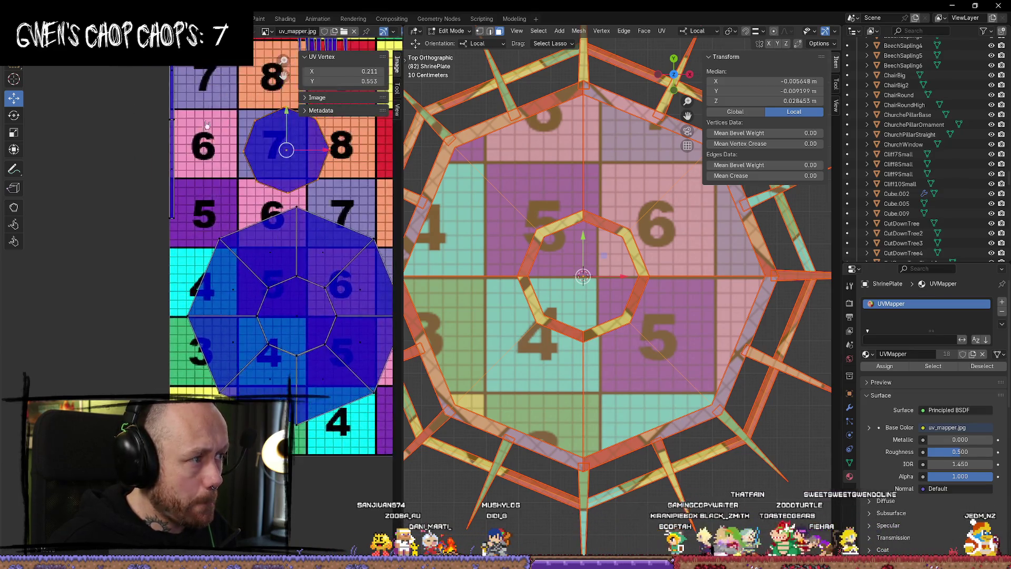
pyautogui.moveTo(207, 125); pyautogui.dragTo(249, 257, button='middle')
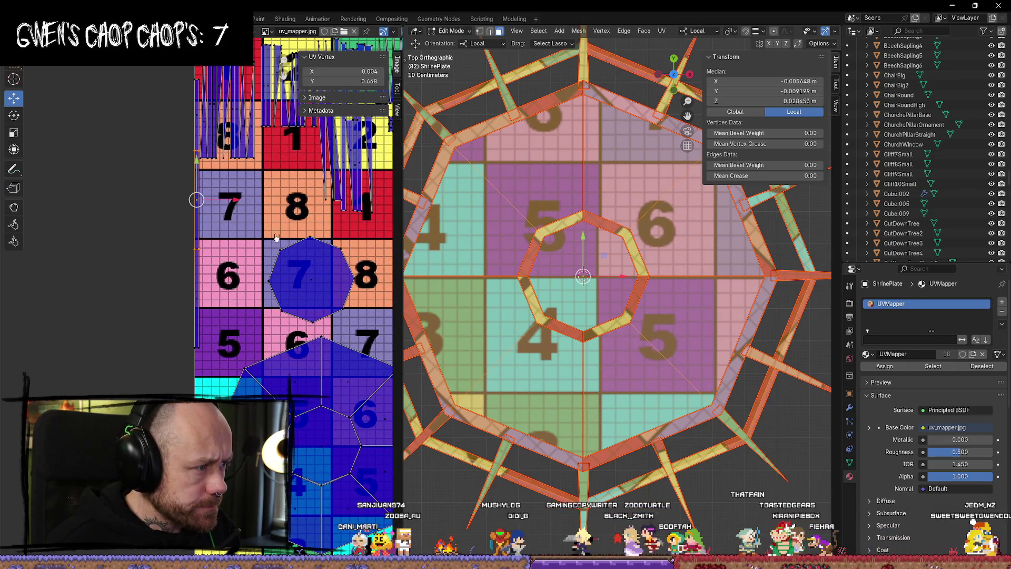
pyautogui.scroll(-5, 542, 485)
pyautogui.click(542, 485)
pyautogui.moveTo(542, 485); pyautogui.dragTo(543, 366, button='middle')
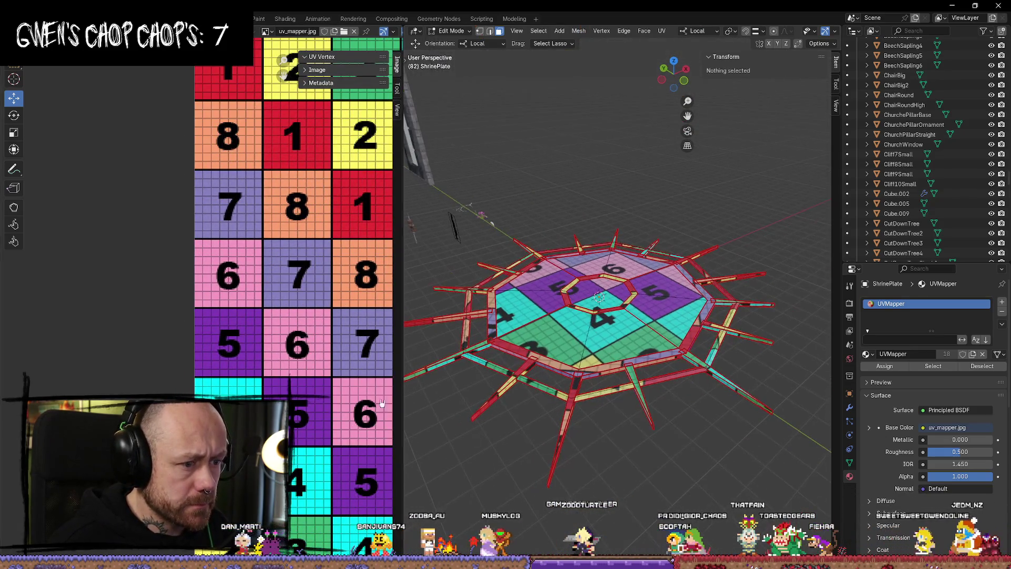
pyautogui.click(544, 366)
pyautogui.click(625, 401)
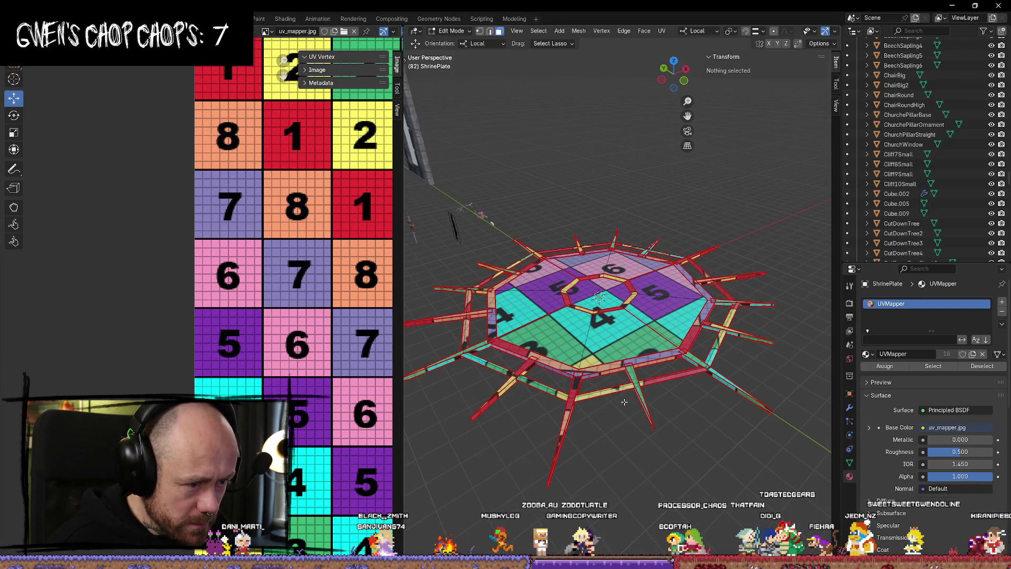
pyautogui.click(603, 373)
pyautogui.moveTo(603, 373); pyautogui.dragTo(617, 276, button='middle')
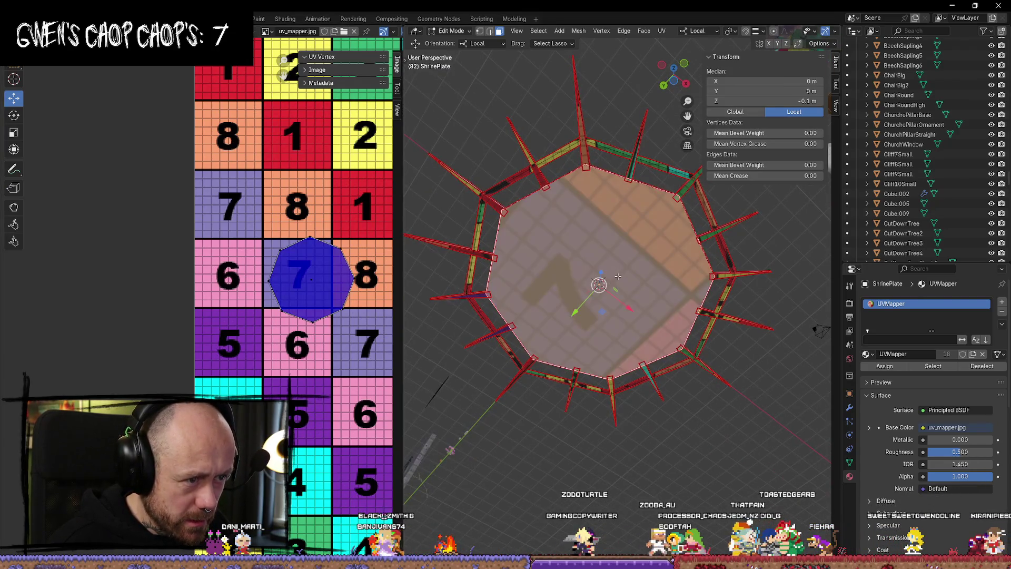
pyautogui.moveTo(570, 237); pyautogui.dragTo(622, 332, button='middle')
pyautogui.click(579, 335)
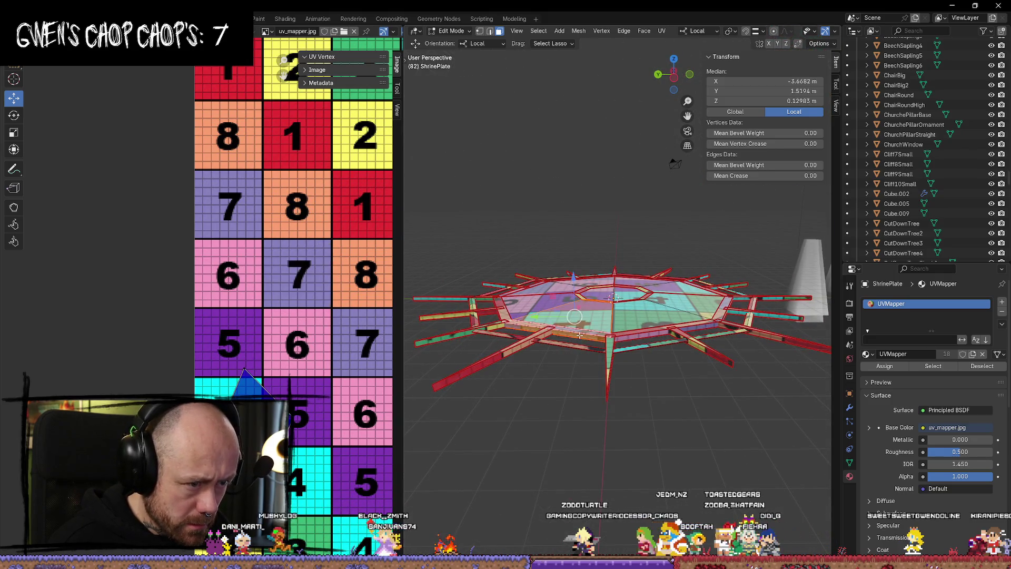
pyautogui.click(580, 335)
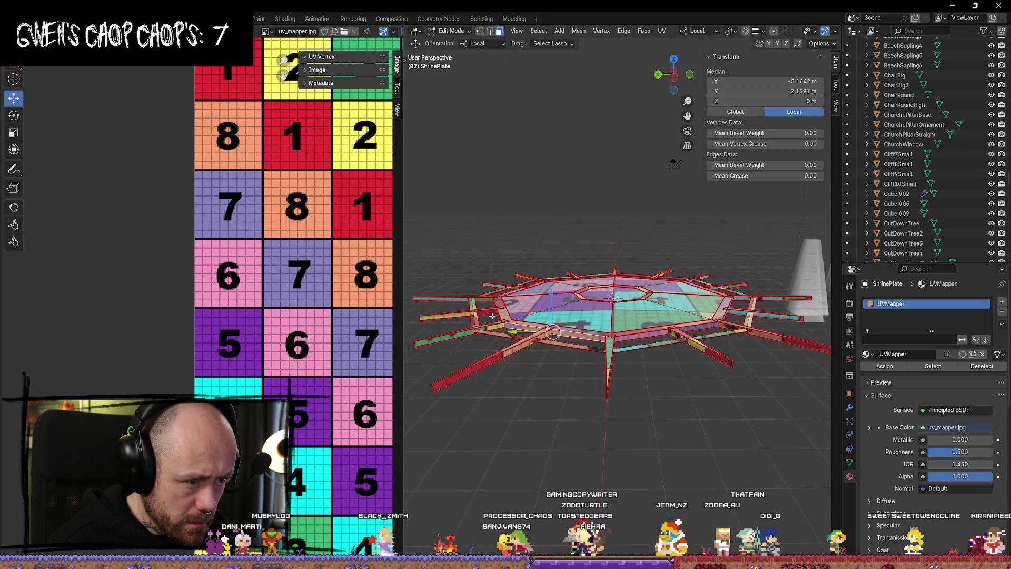
pyautogui.scroll(-5, 263, 263)
pyautogui.scroll(5, 561, 354)
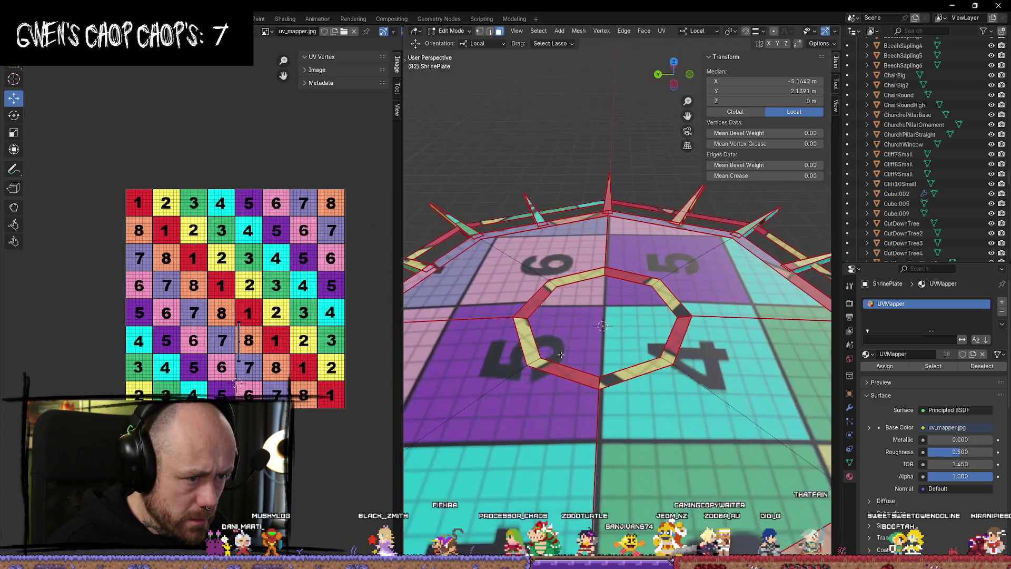
pyautogui.click(573, 273)
pyautogui.moveTo(573, 273)
pyautogui.mouseDown(button='middle')
pyautogui.moveTo(456, 280)
pyautogui.moveTo(497, 237)
pyautogui.moveTo(547, 232)
pyautogui.mouseUp(button='middle')
pyautogui.click(436, 260)
pyautogui.click(548, 208)
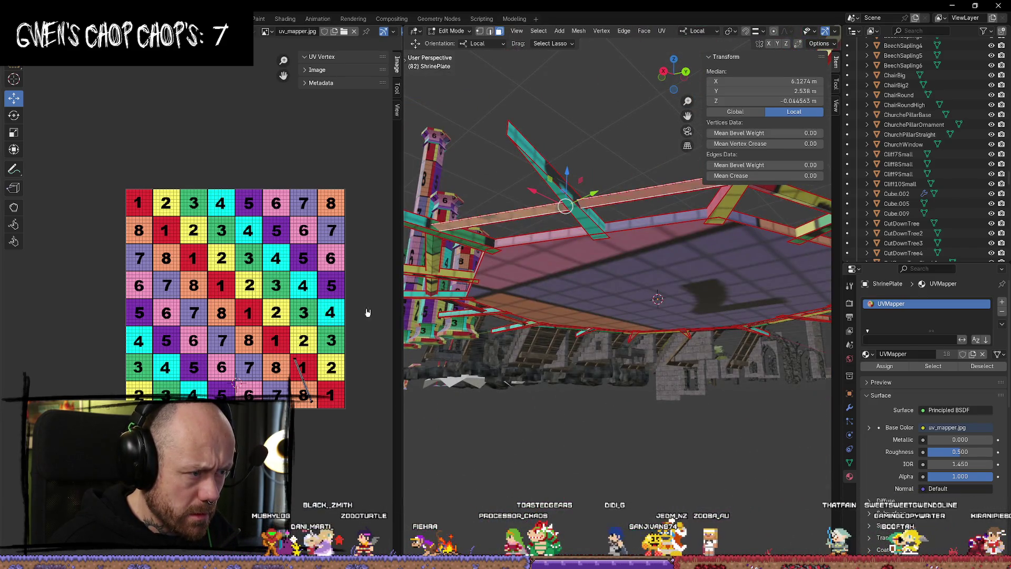
pyautogui.click(481, 241)
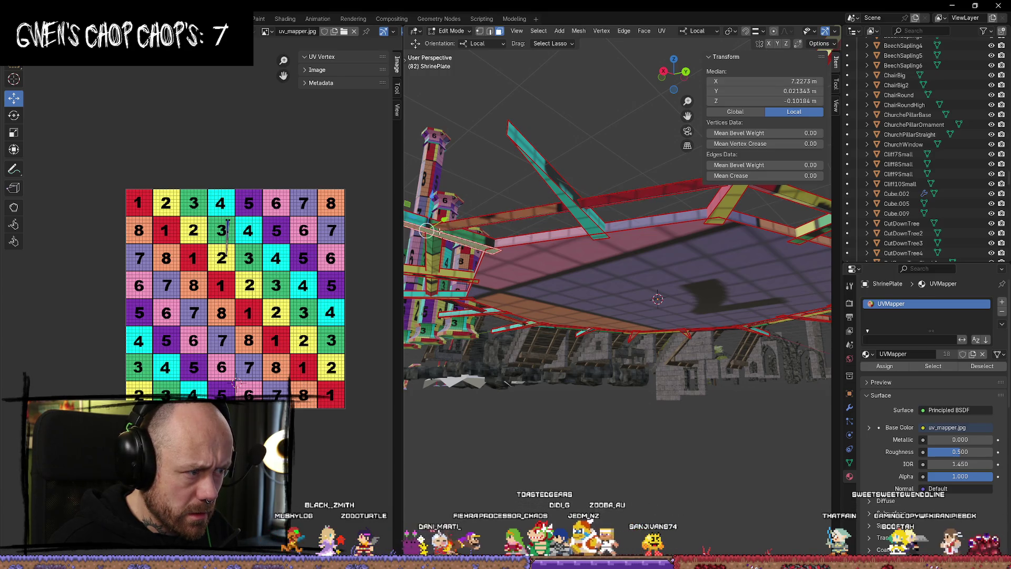
pyautogui.press('a')
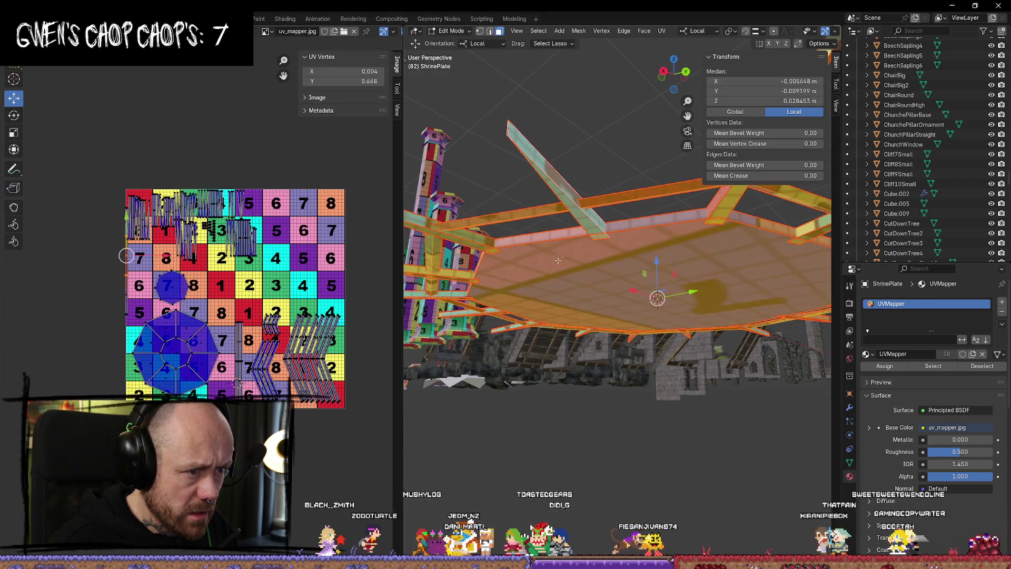
# Frame the whole uv_mapper texture in the UV editor and select one ShrinePlate beam face alone.
pyautogui.scroll(5, 116, 274)
pyautogui.moveTo(116, 274); pyautogui.dragTo(340, 258, button='middle')
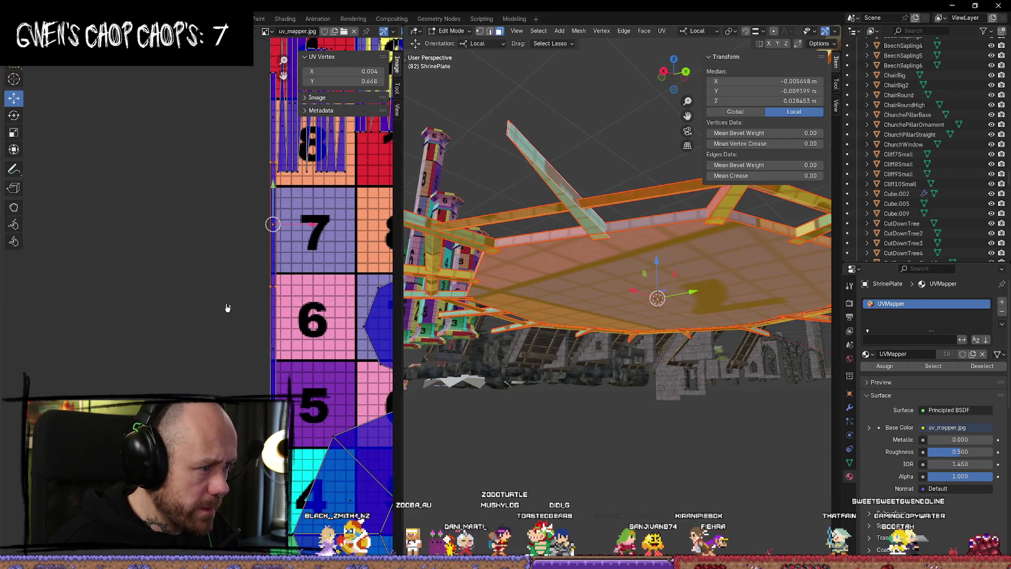
pyautogui.scroll(-2, 227, 307)
pyautogui.moveTo(210, 300); pyautogui.dragTo(140, 287, button='middle')
pyautogui.scroll(3, 195, 308)
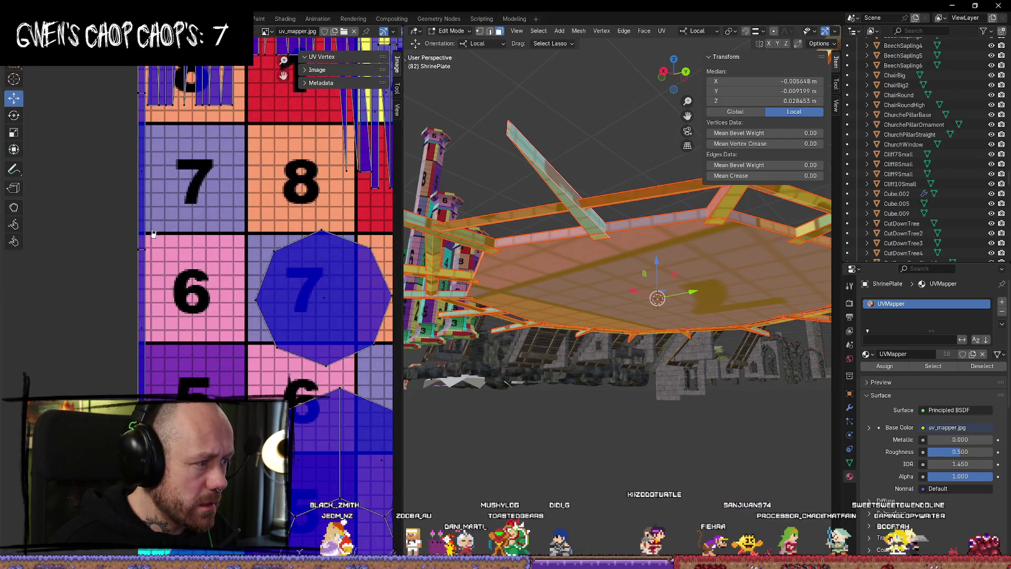
pyautogui.scroll(-6, 165, 227)
pyautogui.scroll(1, 329, 420)
pyautogui.moveTo(330, 420); pyautogui.dragTo(182, 351, button='middle')
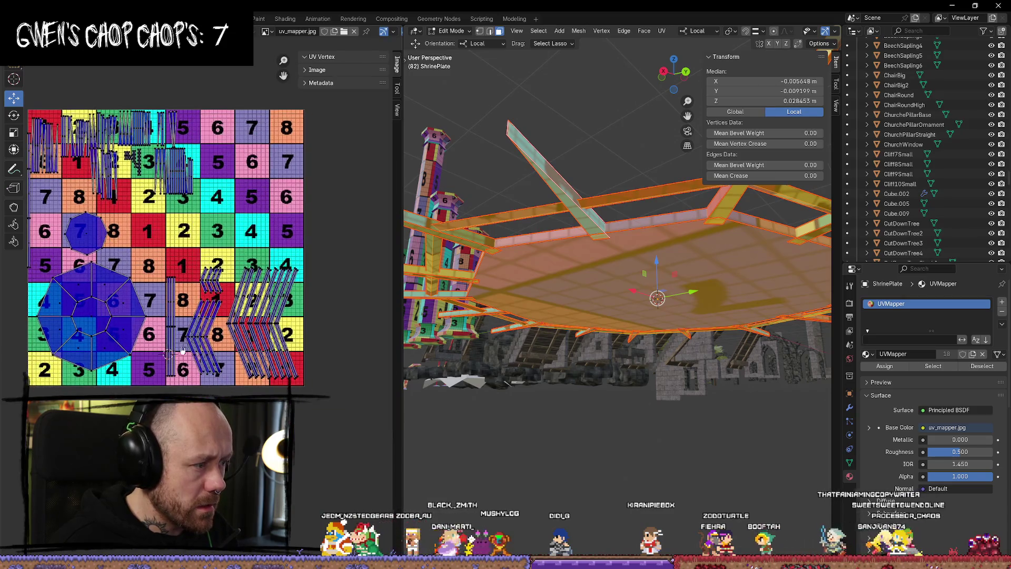
pyautogui.scroll(2, 179, 340)
pyautogui.scroll(3, 143, 313)
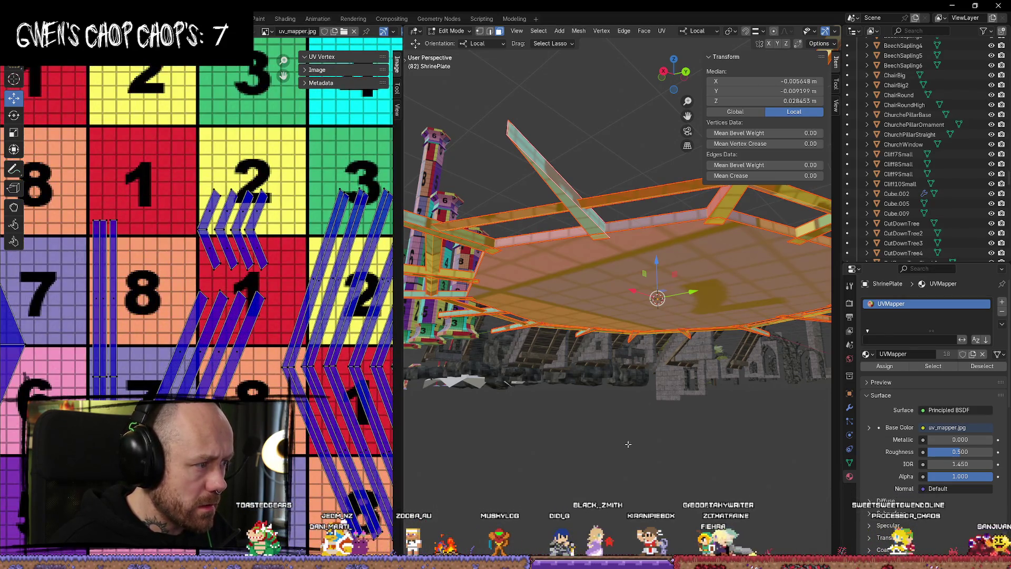
pyautogui.click(537, 246)
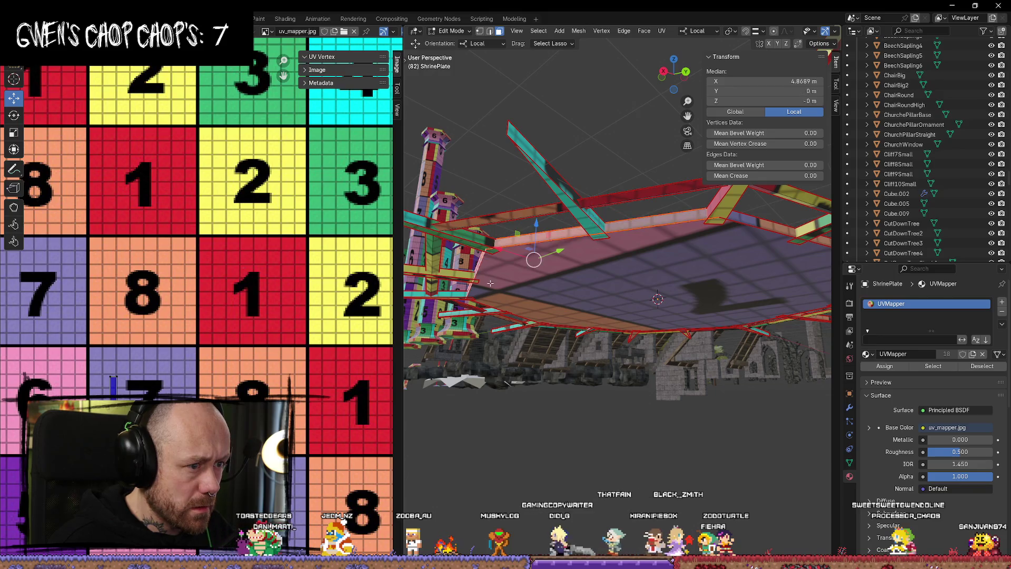
# Select two edges of the ShrinePlate's rim in the 3D view.
pyautogui.moveTo(490, 283)
pyautogui.mouseDown(button='middle')
pyautogui.moveTo(508, 268)
pyautogui.moveTo(541, 266)
pyautogui.mouseUp(button='middle')
pyautogui.click(527, 268)
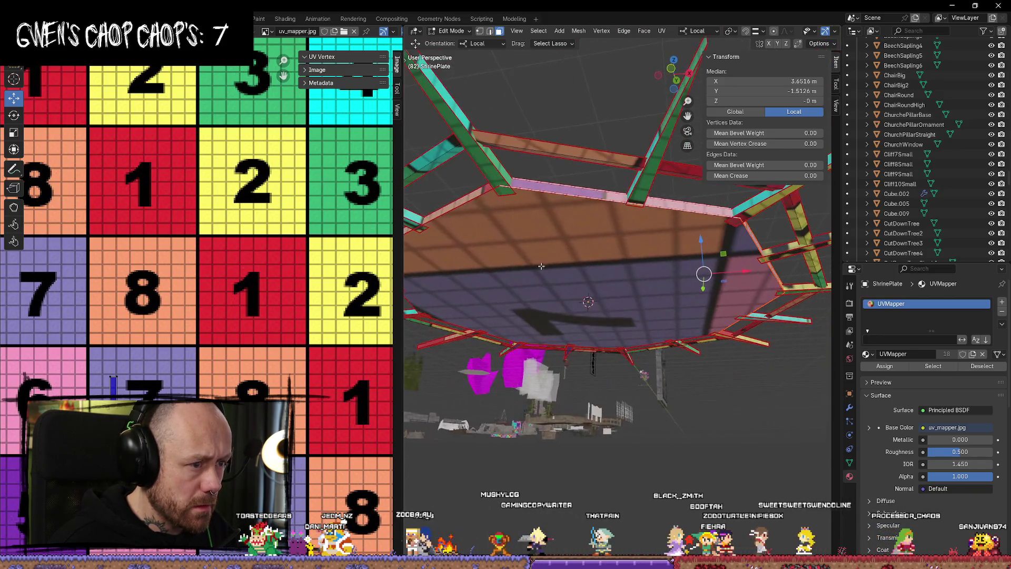
pyautogui.click(471, 198)
pyautogui.moveTo(470, 198); pyautogui.dragTo(535, 195, button='middle')
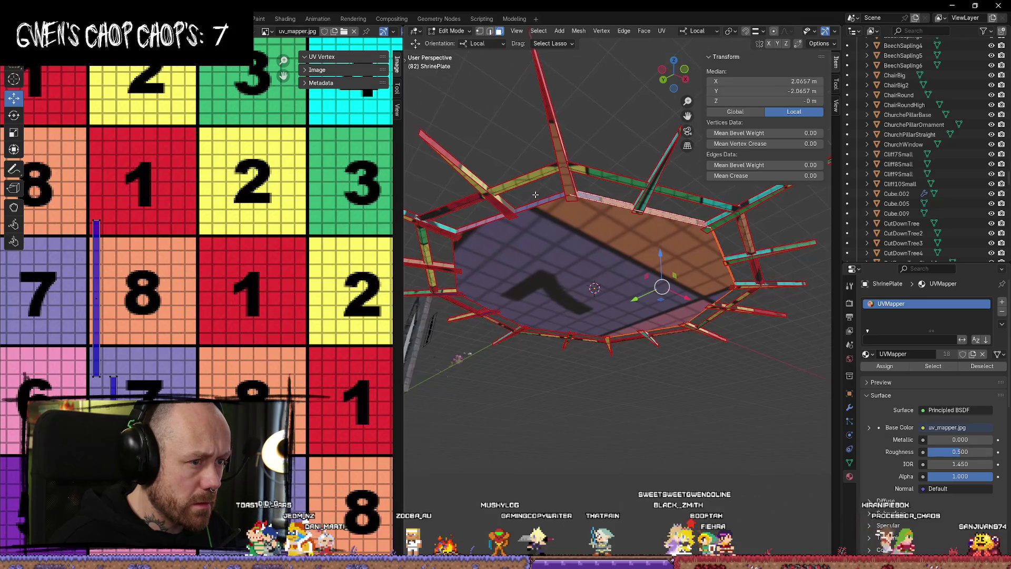
pyautogui.moveTo(490, 283)
pyautogui.mouseDown(button='middle')
pyautogui.moveTo(584, 181)
pyautogui.moveTo(546, 202)
pyautogui.moveTo(522, 295)
pyautogui.mouseUp(button='middle')
pyautogui.click(555, 168)
pyautogui.keyDown('shift'); pyautogui.click(536, 236); pyautogui.keyUp('shift')
# Move the left beam UV strip right onto the 8 and 7 tiles, around U 0.548, then deselect.
pyautogui.scroll(-5, 228, 322)
pyautogui.scroll(6, 227, 322)
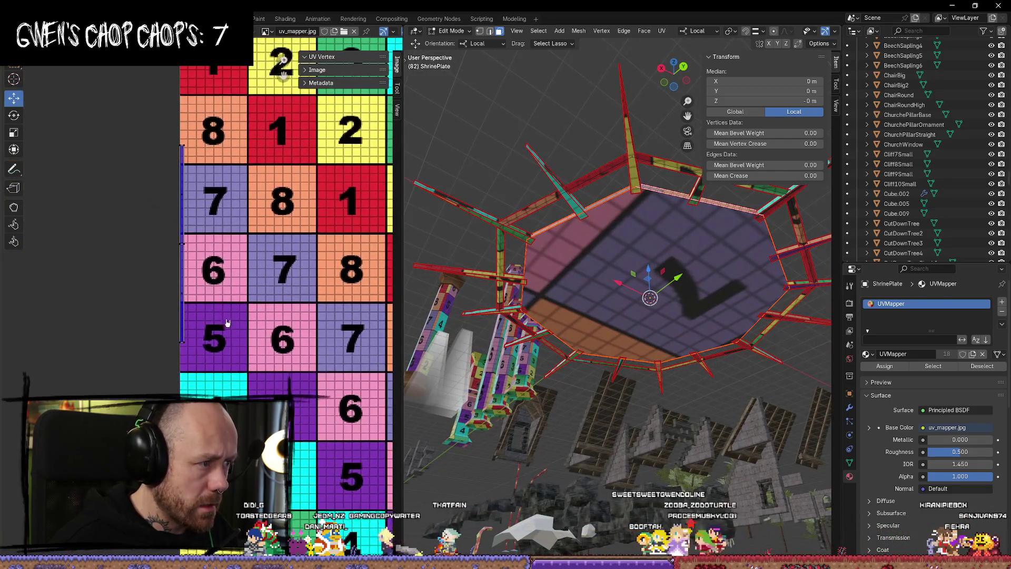
pyautogui.scroll(-2, 228, 323)
pyautogui.scroll(2, 227, 322)
pyautogui.moveTo(94, 225); pyautogui.dragTo(180, 365)
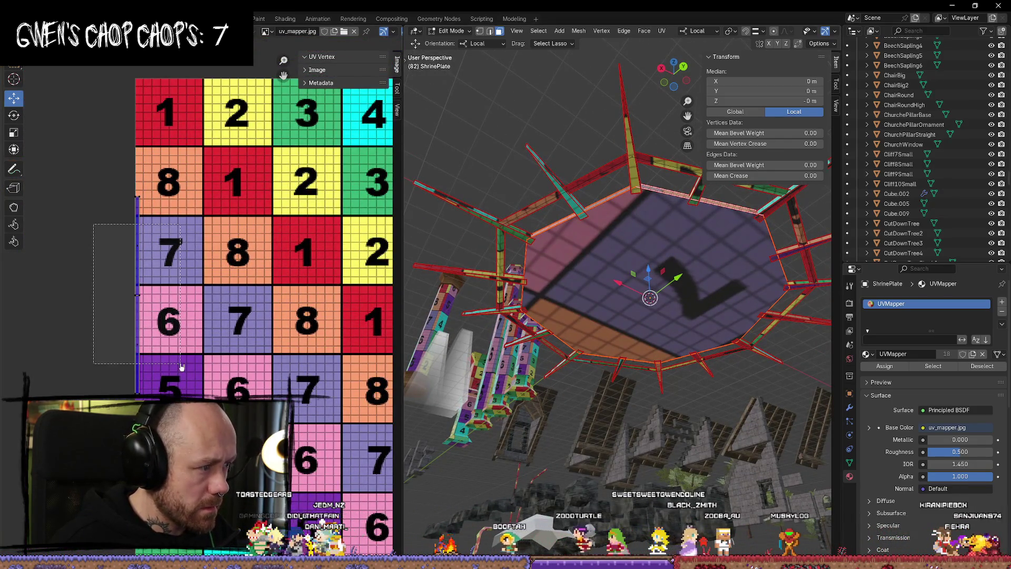
pyautogui.scroll(-2, 146, 248)
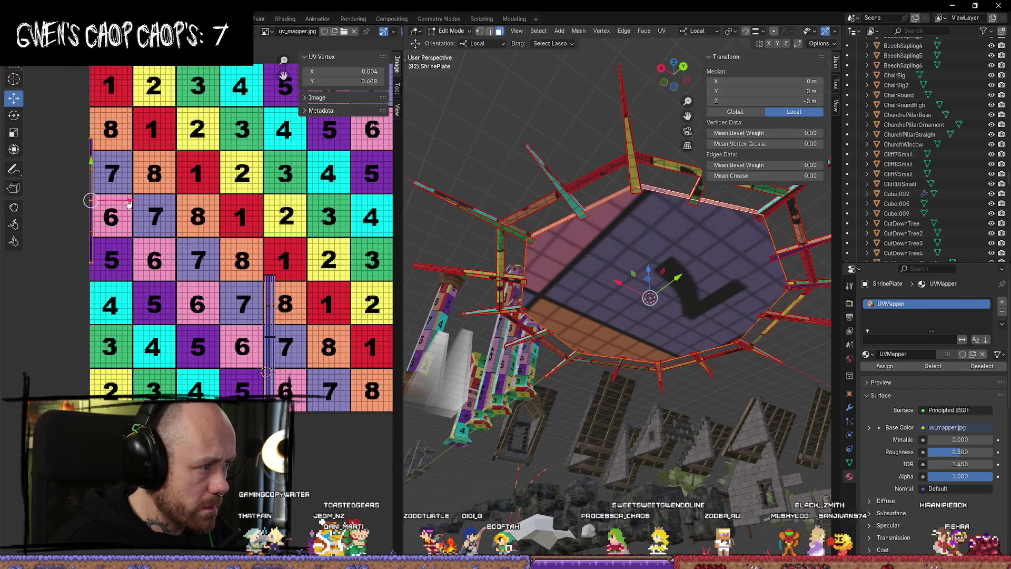
pyautogui.moveTo(129, 204); pyautogui.dragTo(320, 201)
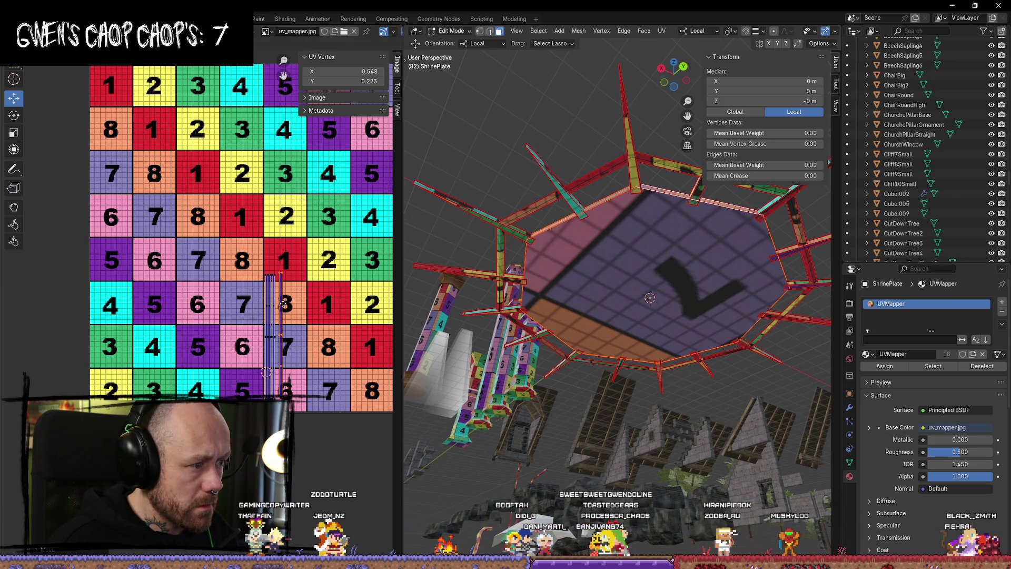
pyautogui.scroll(3, 282, 305)
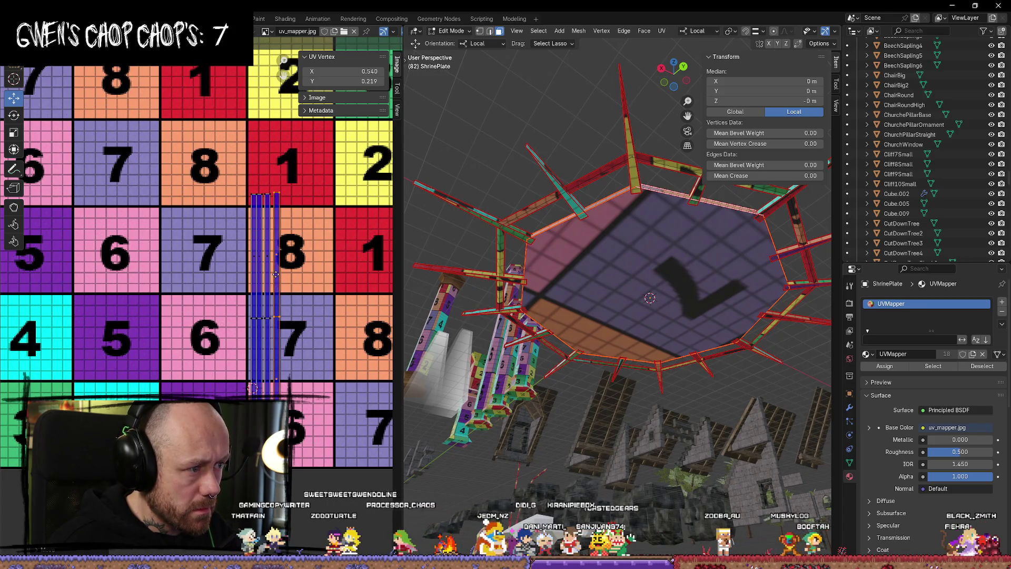
pyautogui.scroll(-4, 579, 316)
pyautogui.moveTo(579, 315); pyautogui.dragTo(631, 421, button='middle')
pyautogui.click(635, 448)
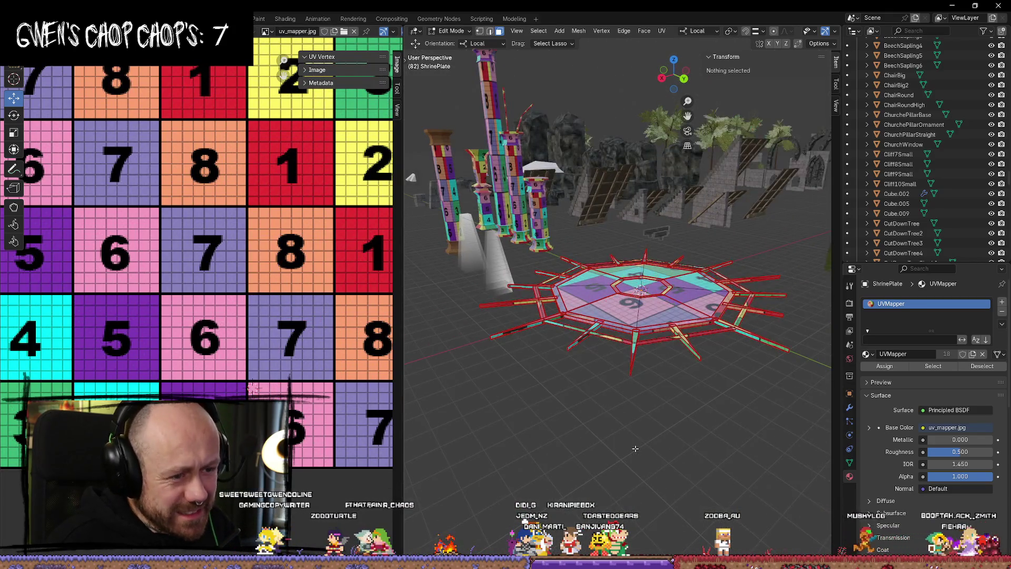
# Select the whole mesh, then move the small octagon UV island up-right and scale it larger.
pyautogui.press('a')
pyautogui.scroll(-5, 277, 282)
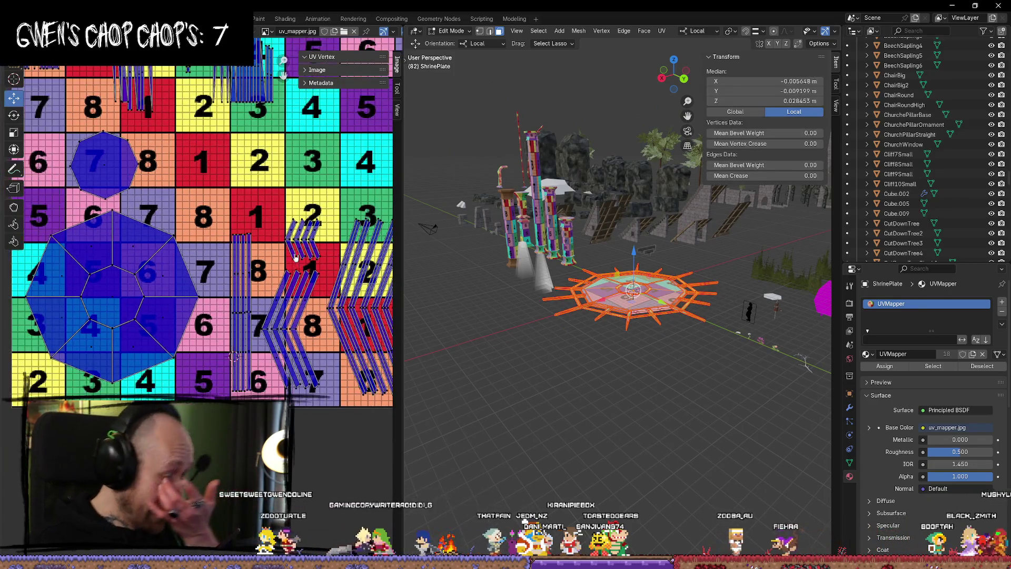
pyautogui.scroll(5, 278, 281)
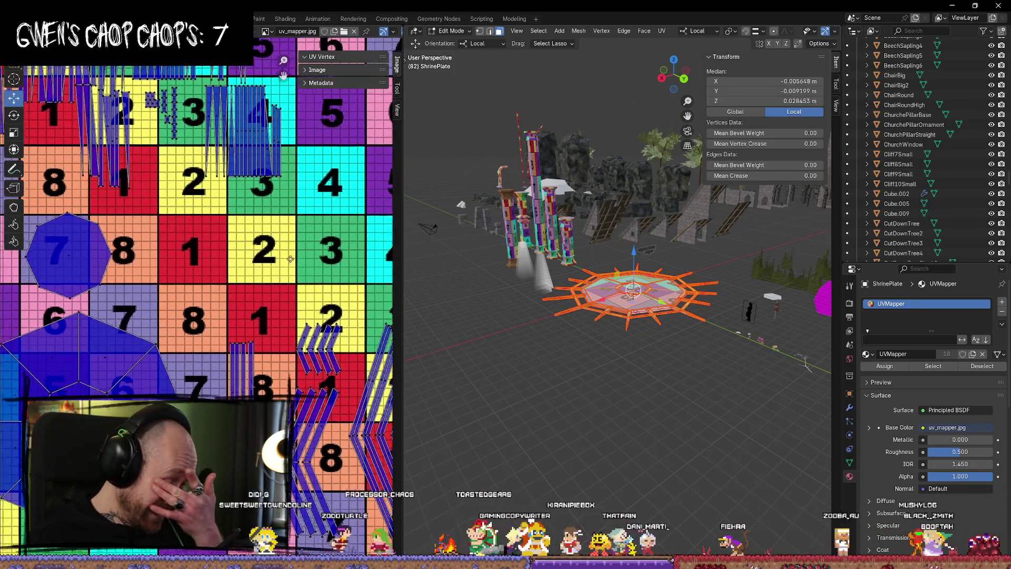
pyautogui.scroll(-4, 306, 251)
pyautogui.moveTo(305, 252)
pyautogui.mouseDown(button='middle')
pyautogui.moveTo(240, 262)
pyautogui.moveTo(287, 230)
pyautogui.mouseUp(button='middle')
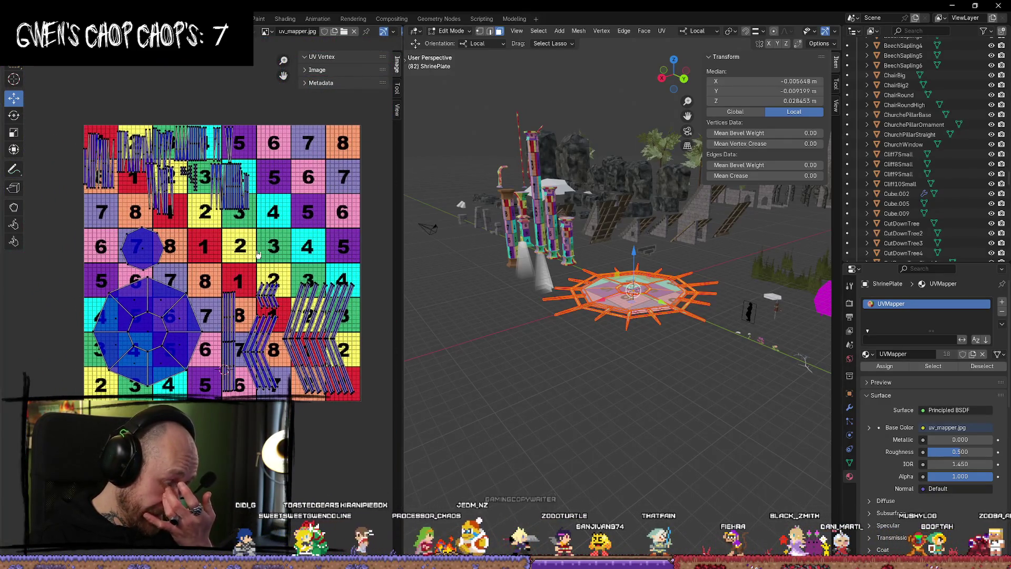
pyautogui.scroll(2, 108, 220)
pyautogui.moveTo(108, 216)
pyautogui.mouseDown()
pyautogui.moveTo(300, 214)
pyautogui.moveTo(211, 287)
pyautogui.moveTo(296, 288)
pyautogui.mouseUp()
pyautogui.moveTo(287, 247); pyautogui.dragTo(287, 163)
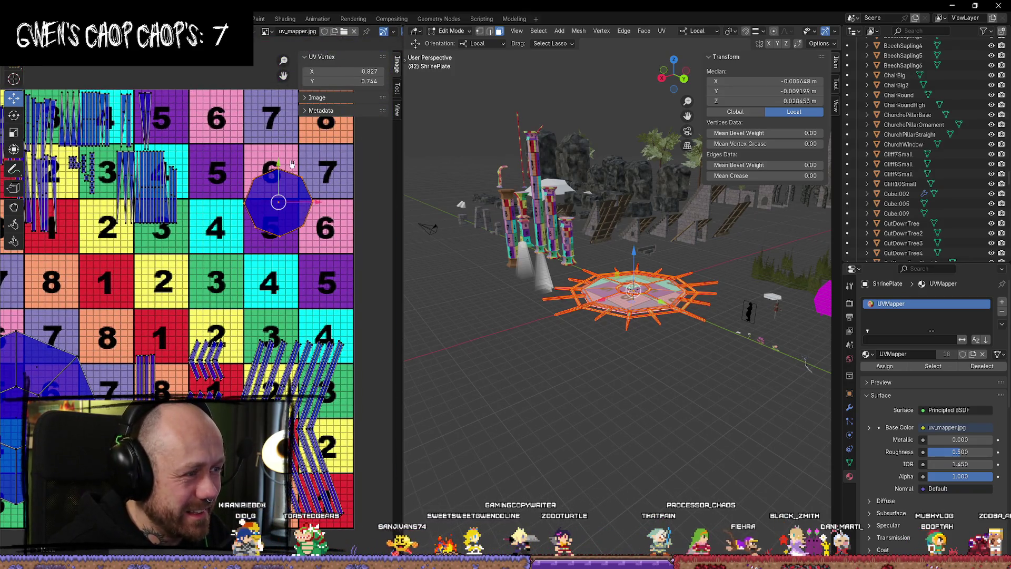
pyautogui.press('s')
pyautogui.click(217, 287)
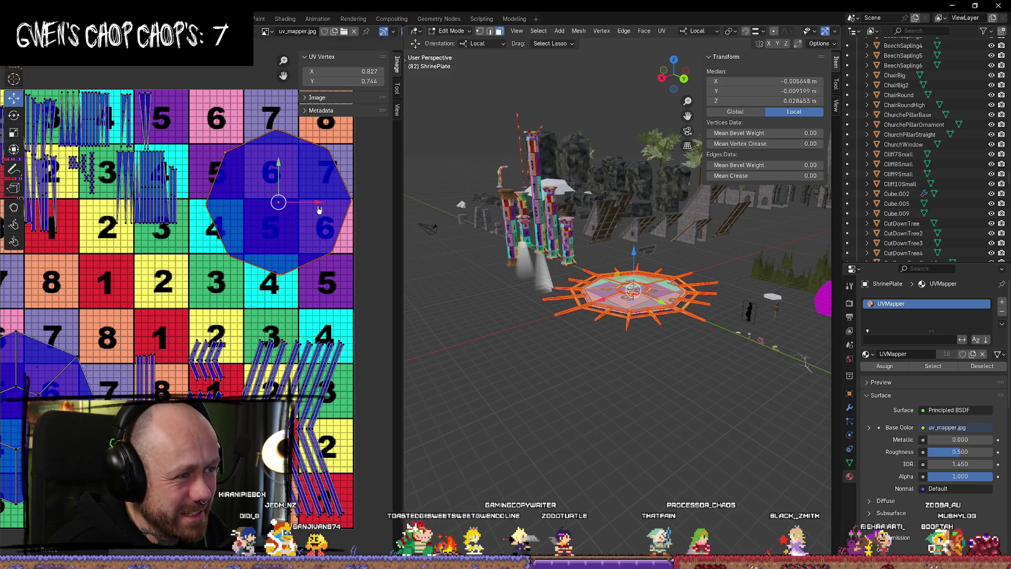
pyautogui.moveTo(319, 209); pyautogui.dragTo(311, 207)
pyautogui.press('s')
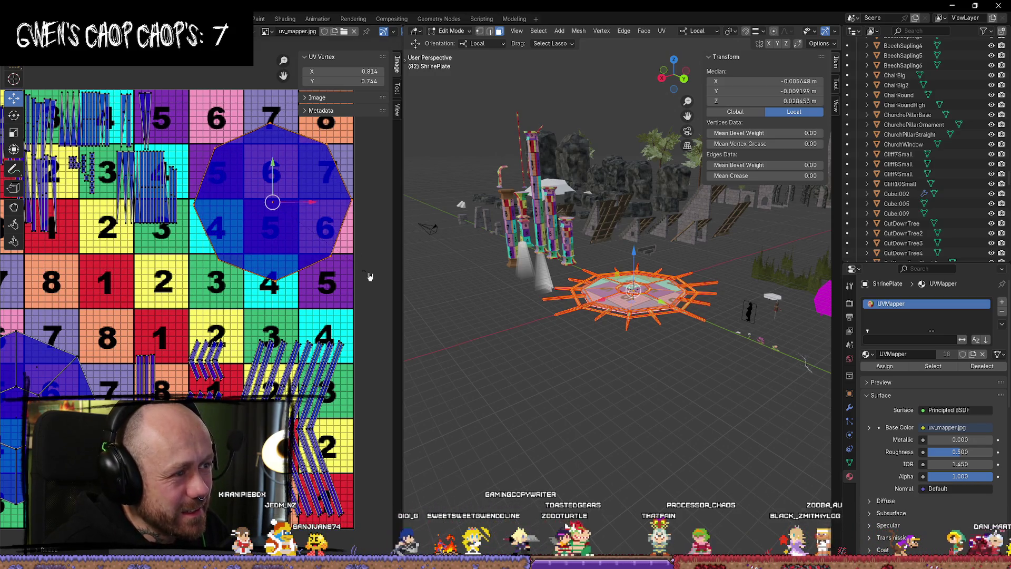
pyautogui.click(307, 205)
# Enlarge the lower octagon UV island, shift it right, and deselect the islands.
pyautogui.moveTo(400, 181); pyautogui.dragTo(311, 272, button='middle')
pyautogui.press('l')
pyautogui.press('s')
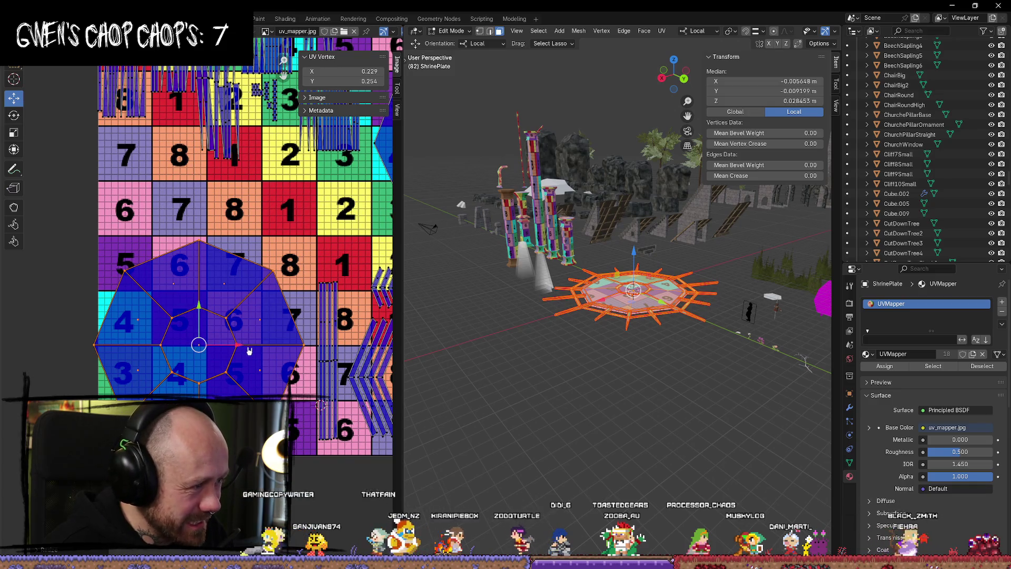
pyautogui.press('g')
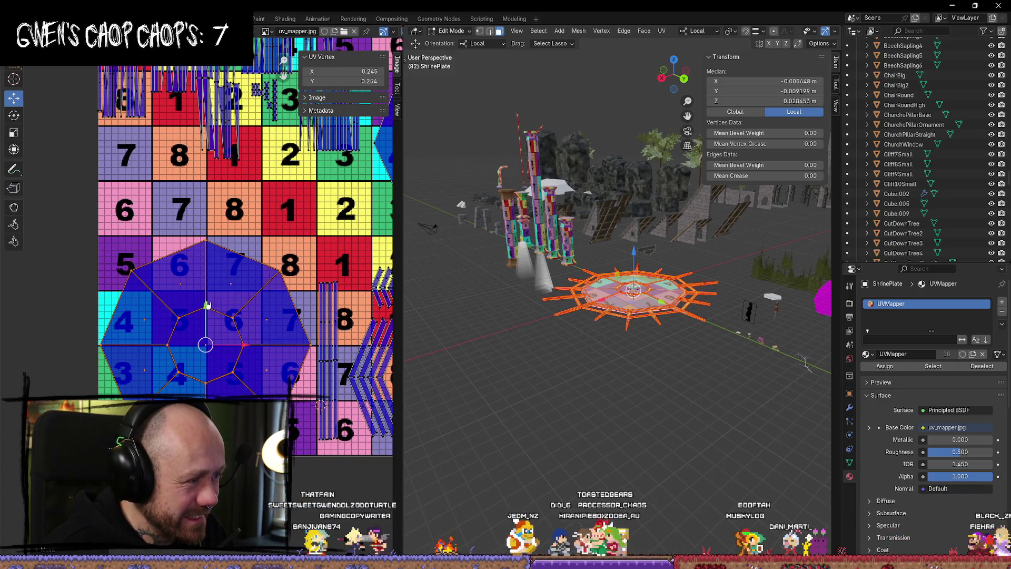
pyautogui.click(207, 305)
pyautogui.hotkey('alt', 'a')
# Orbit around the plate to inspect numbered tiles 3–7 on its octagonal faces.
pyautogui.moveTo(605, 337)
pyautogui.mouseDown(button='middle')
pyautogui.moveTo(636, 393)
pyautogui.moveTo(642, 337)
pyautogui.mouseUp(button='middle')
pyautogui.scroll(2, 636, 393)
pyautogui.scroll(-2, 279, 220)
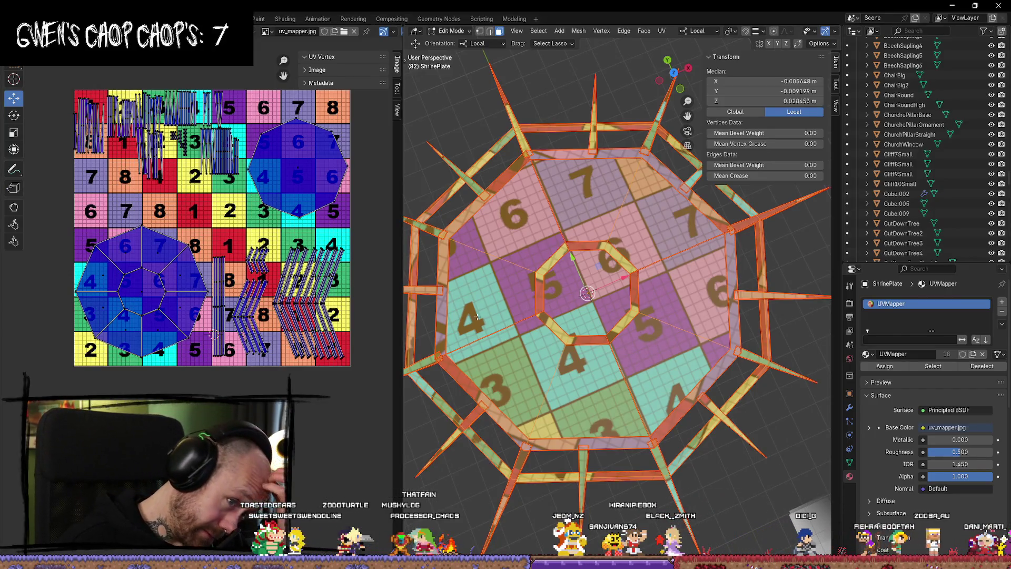
pyautogui.moveTo(477, 316); pyautogui.dragTo(549, 333, button='middle')
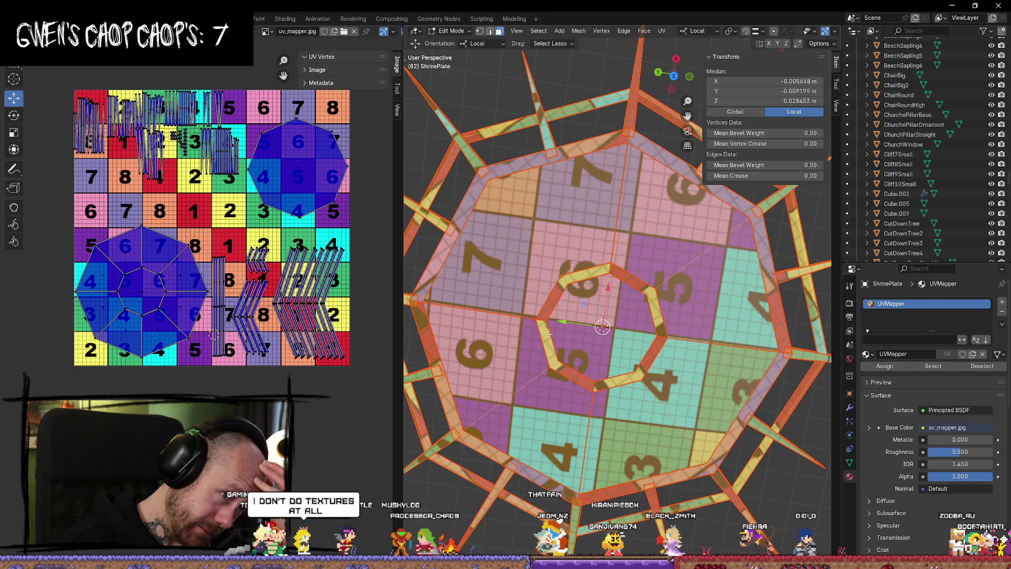
pyautogui.scroll(-3, 575, 360)
pyautogui.moveTo(628, 304)
pyautogui.mouseDown(button='middle')
pyautogui.moveTo(657, 262)
pyautogui.moveTo(662, 314)
pyautogui.mouseUp(button='middle')
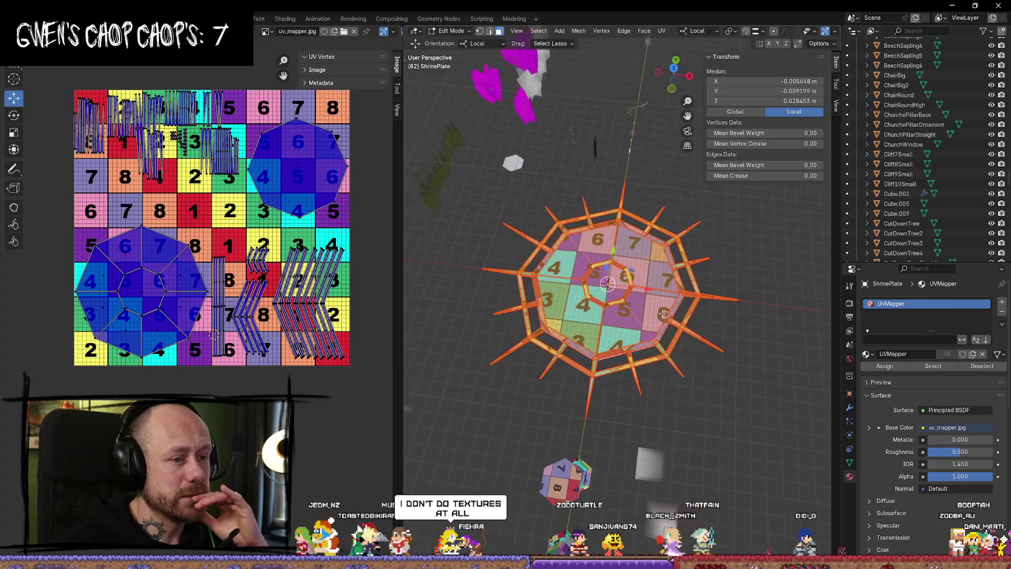
pyautogui.scroll(1, 211, 266)
pyautogui.scroll(-2, 231, 190)
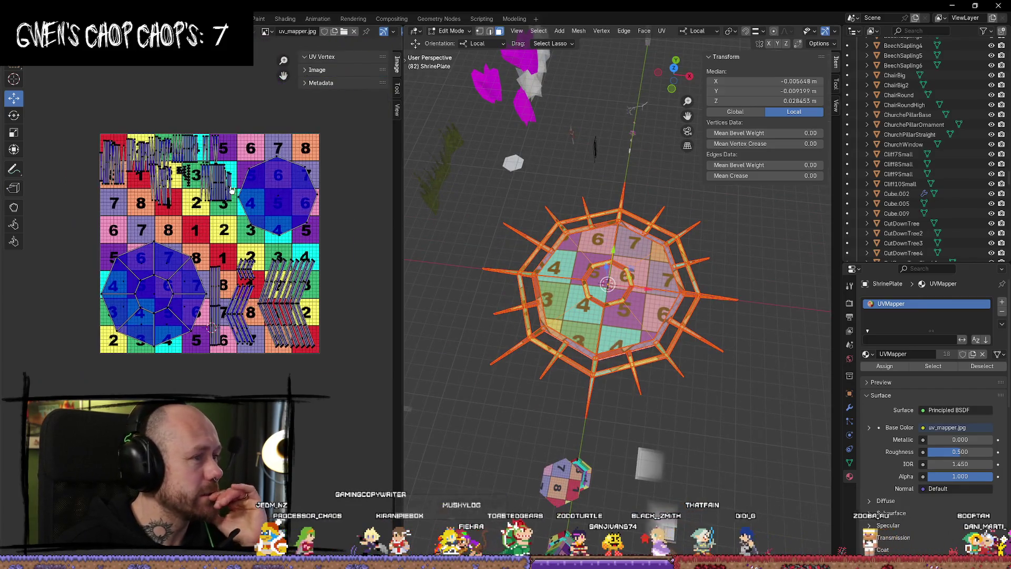
pyautogui.hotkey('alt', 'a')
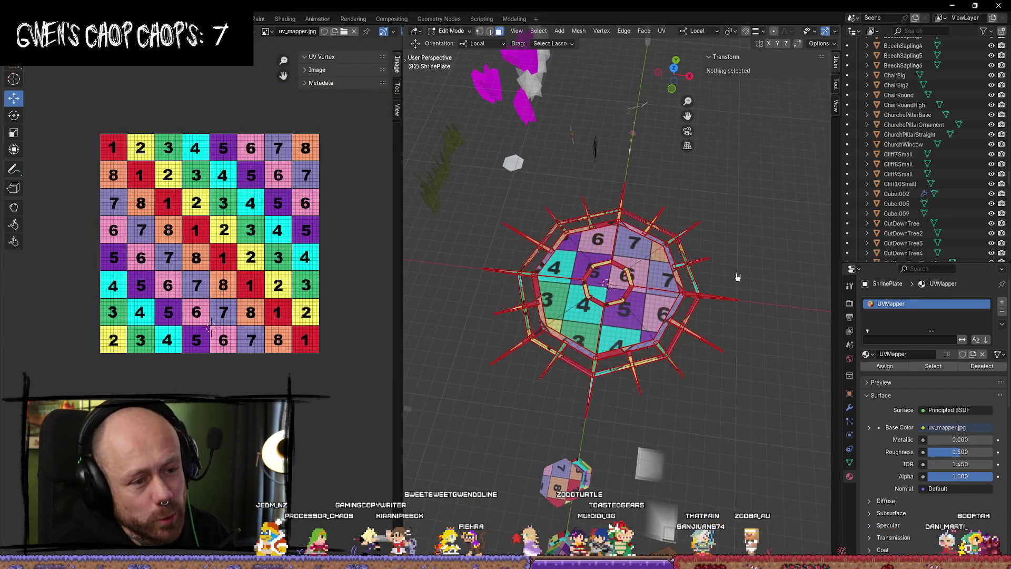
# Back in Object Mode, export the ShrinePlate via Mr Mannequins FBX export and minimise Blender.
pyautogui.press('a')
pyautogui.hotkey('alt', 'a')
pyautogui.press('Tab')
pyautogui.moveTo(699, 433)
pyautogui.mouseDown(button='middle')
pyautogui.moveTo(703, 390)
pyautogui.moveTo(707, 440)
pyautogui.mouseUp(button='middle')
pyautogui.click(742, 480)
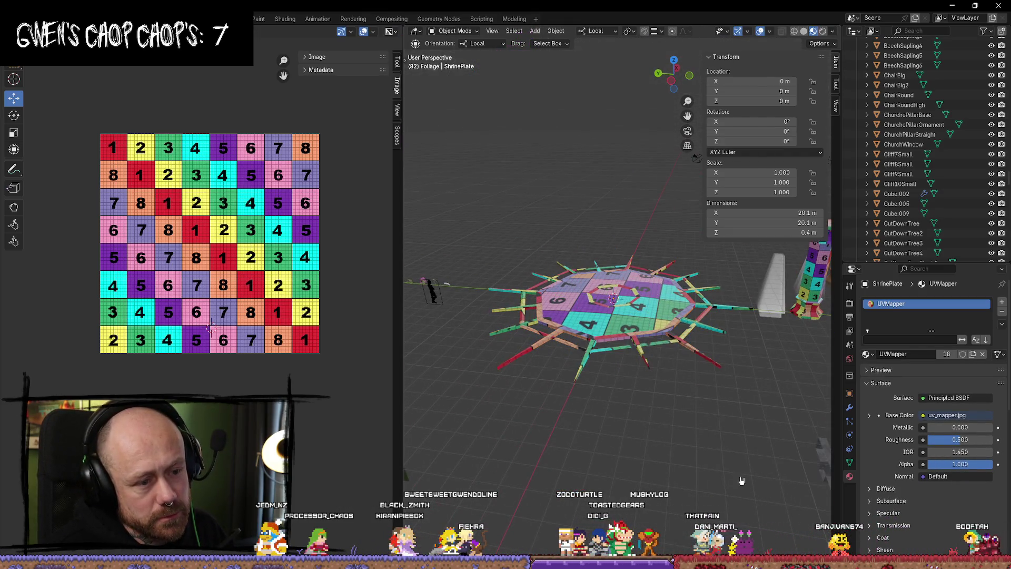
pyautogui.click(640, 303)
pyautogui.click(639, 314)
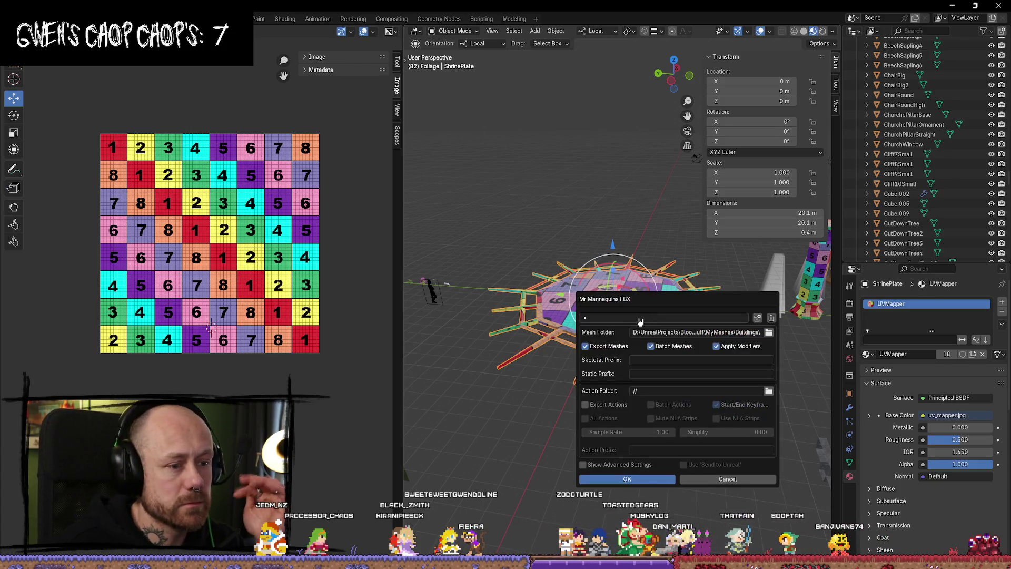
pyautogui.click(634, 480)
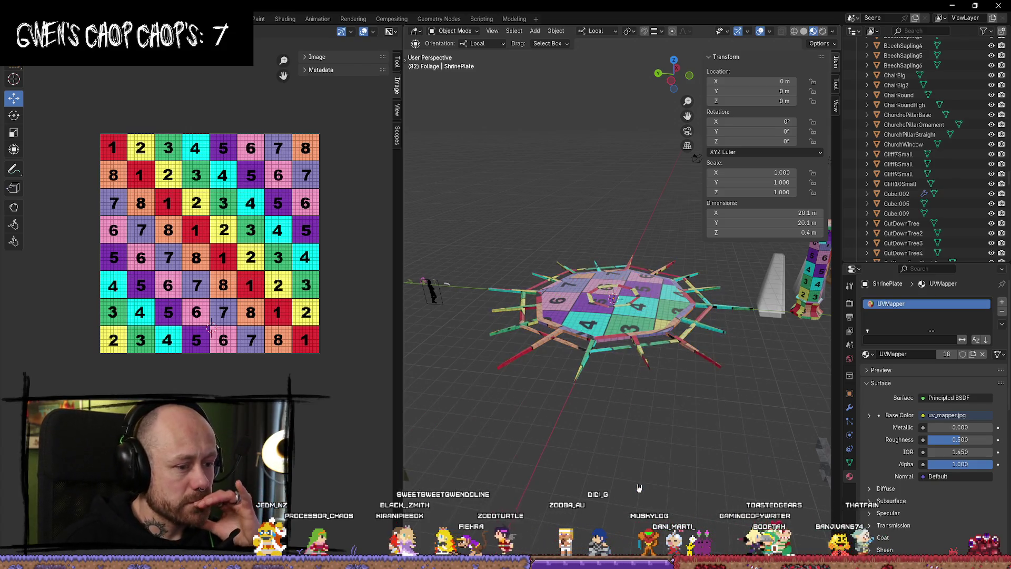
pyautogui.click(952, 5)
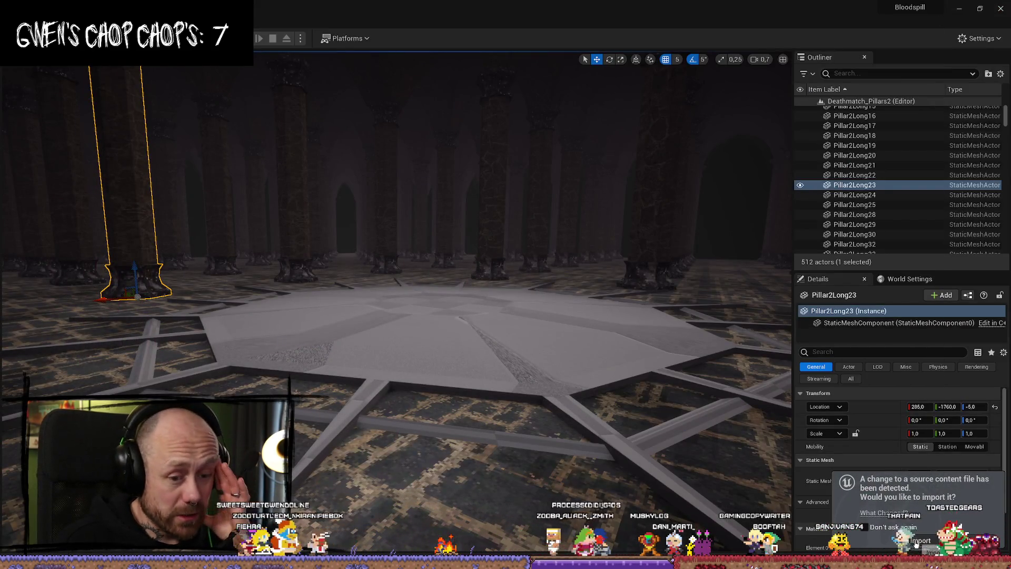
# Reimport the changed ShrinePlate, accept the material conflict prompt, and start a Play-in-Editor session.
pyautogui.click(917, 542)
pyautogui.click(623, 373)
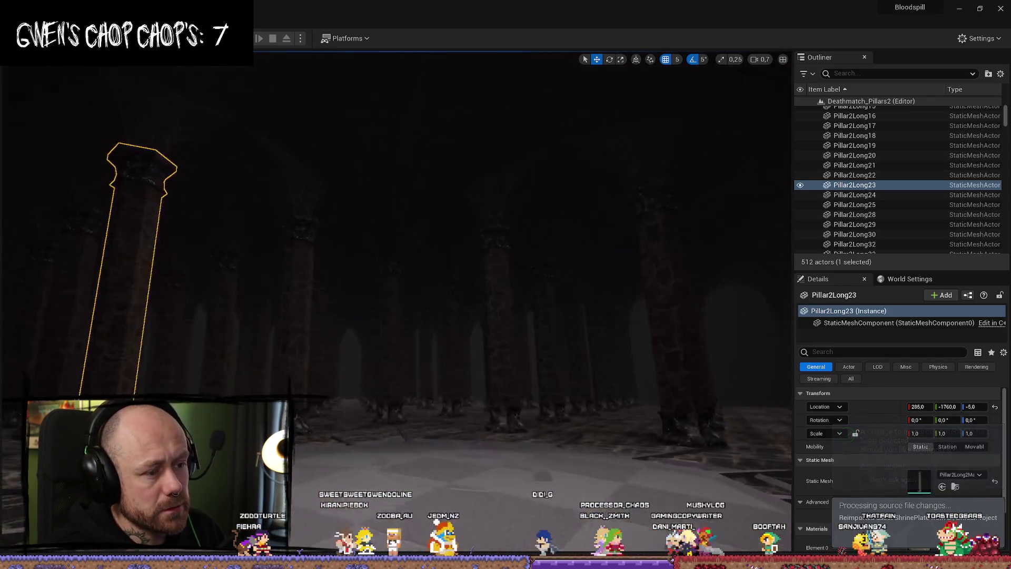
pyautogui.moveTo(623, 372)
pyautogui.mouseDown(button='right')
pyautogui.moveTo(606, 400)
pyautogui.moveTo(589, 390)
pyautogui.moveTo(573, 368)
pyautogui.moveTo(574, 326)
pyautogui.moveTo(568, 352)
pyautogui.moveTo(585, 364)
pyautogui.mouseUp(button='right')
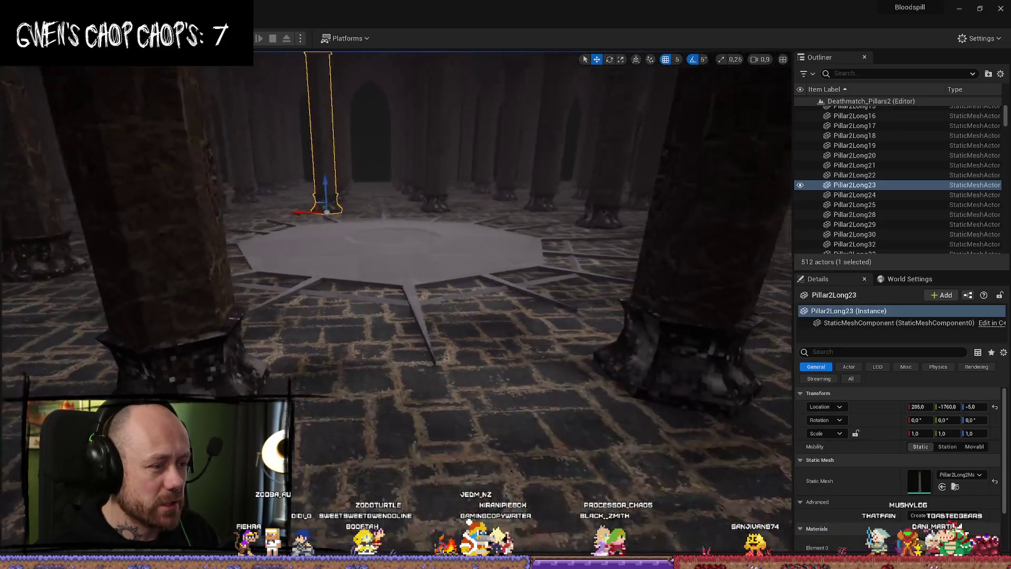
pyautogui.hotkey('alt', 'p')
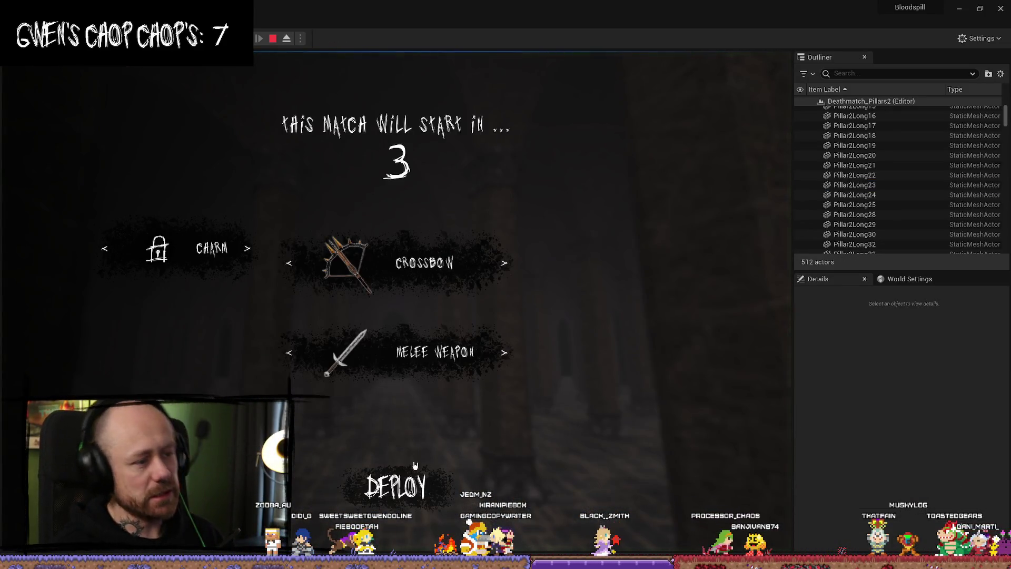
# Playtest full screen, walking through the pillared hall onto the octagonal plate, then stop.
pyautogui.press('F11')
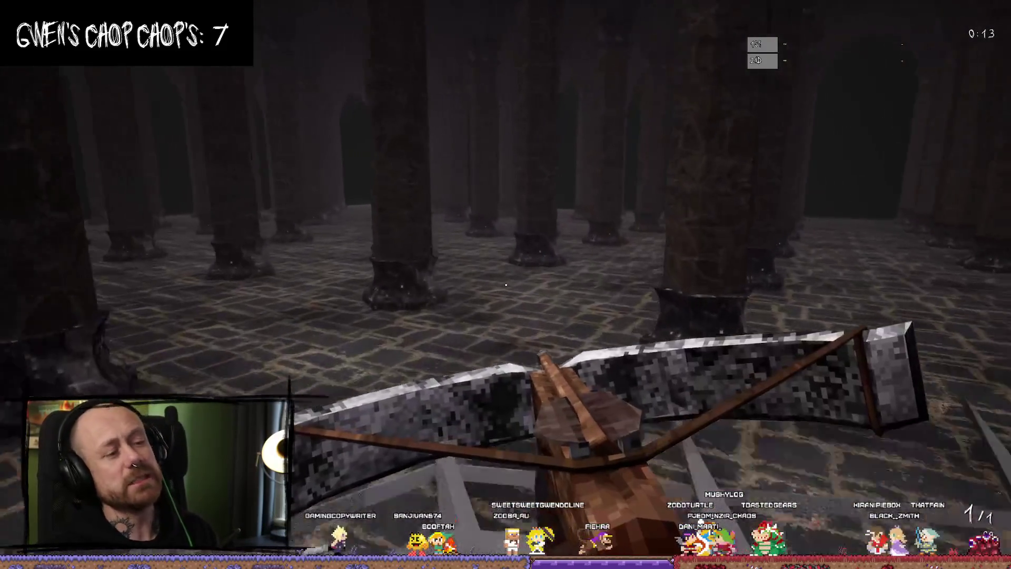
pyautogui.press('w')
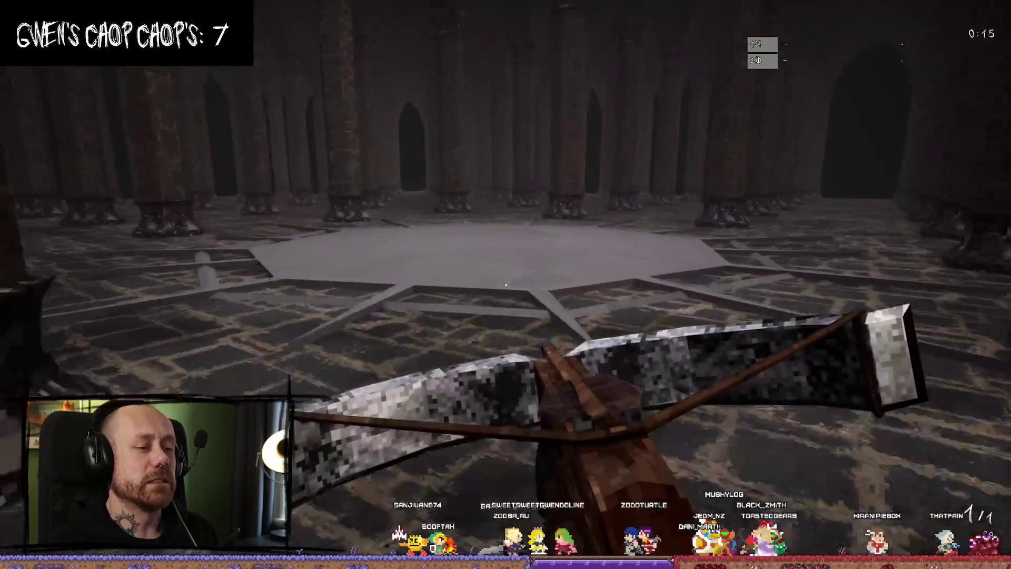
pyautogui.press('w')
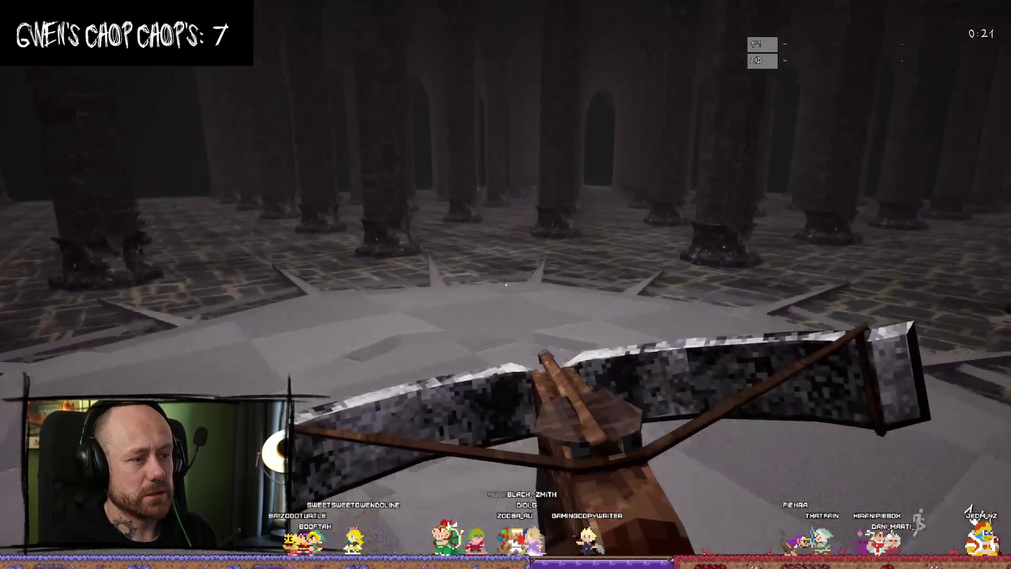
pyautogui.press('w')
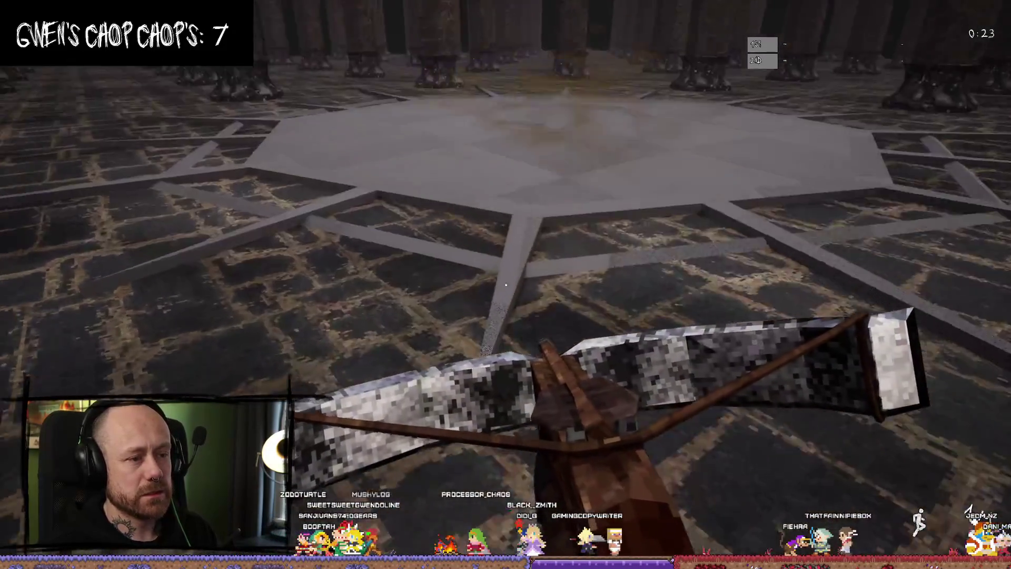
pyautogui.press('Escape')
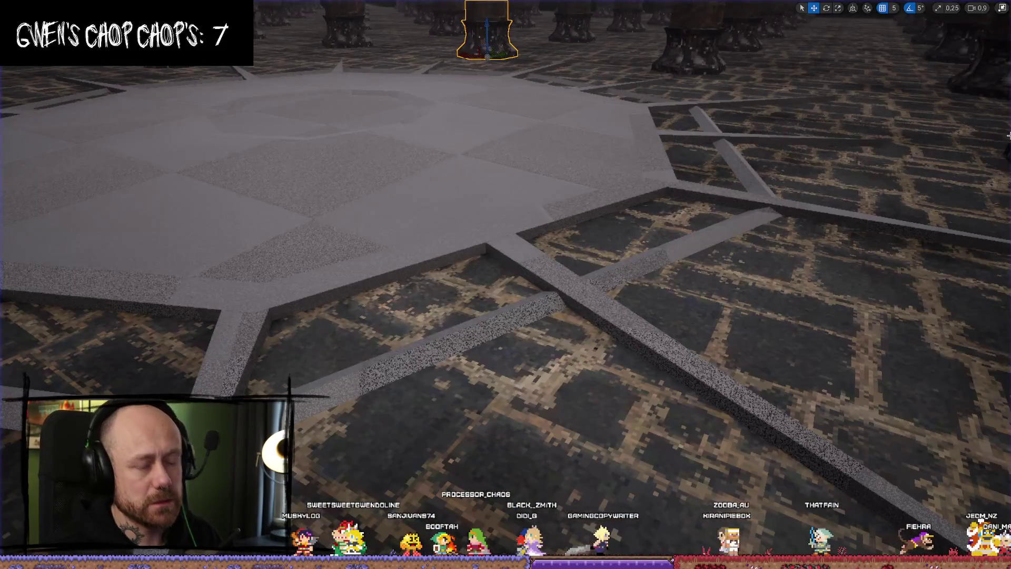
# Run a second short playtest, then select the octagonal ShrinePlate floor in the viewport.
pyautogui.moveTo(1007, 11); pyautogui.dragTo(1007, 12, button='right')
pyautogui.hotkey('alt', 'p')
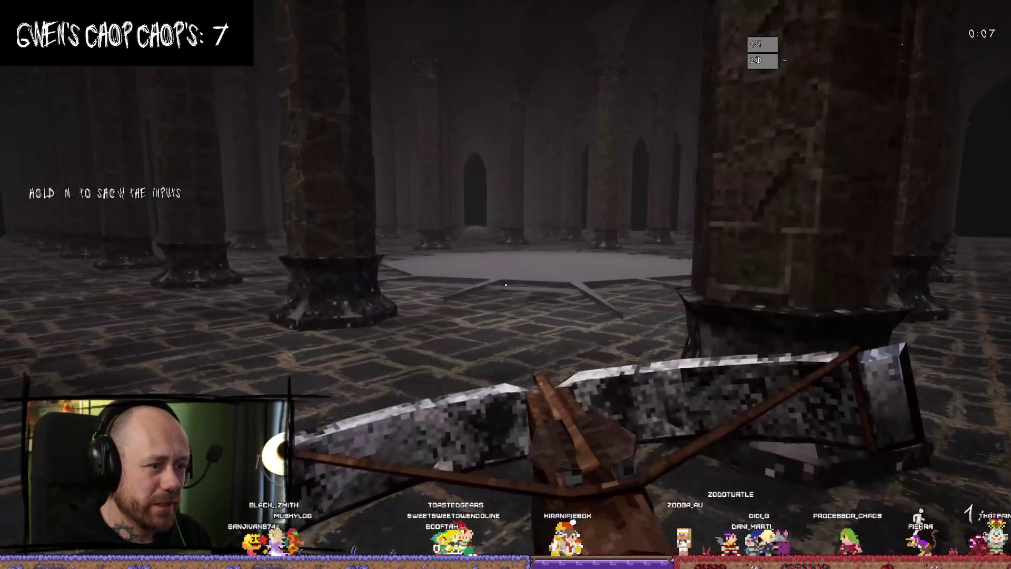
pyautogui.press('Escape')
pyautogui.click(614, 298)
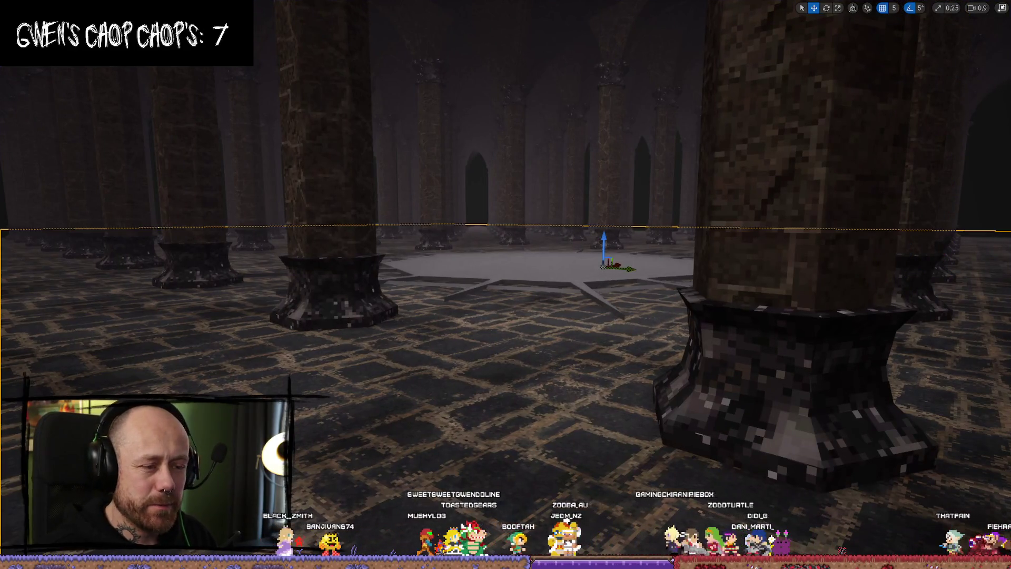
# Replace WorldGridMaterial on the plate's Element 0 slot with MetalBestDamaged_Inst2.
pyautogui.click(1002, 8)
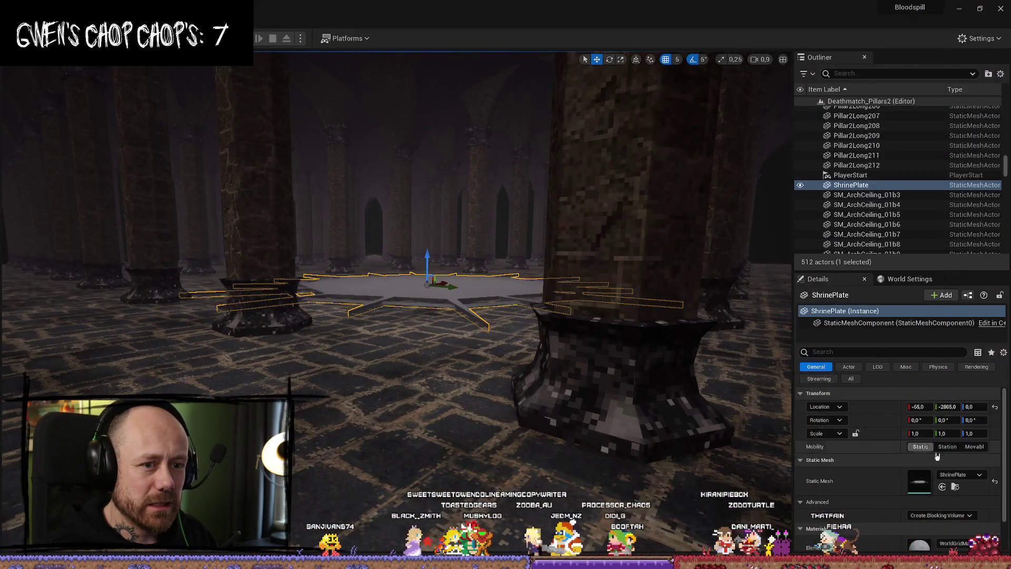
pyautogui.scroll(-1, 940, 463)
pyautogui.click(960, 502)
pyautogui.write('br')
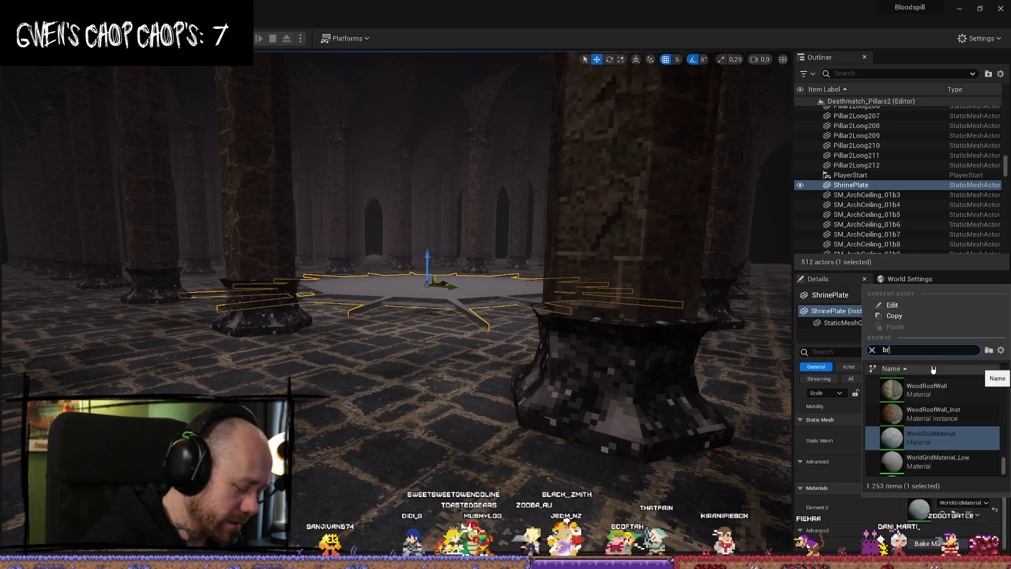
pyautogui.write('onze')
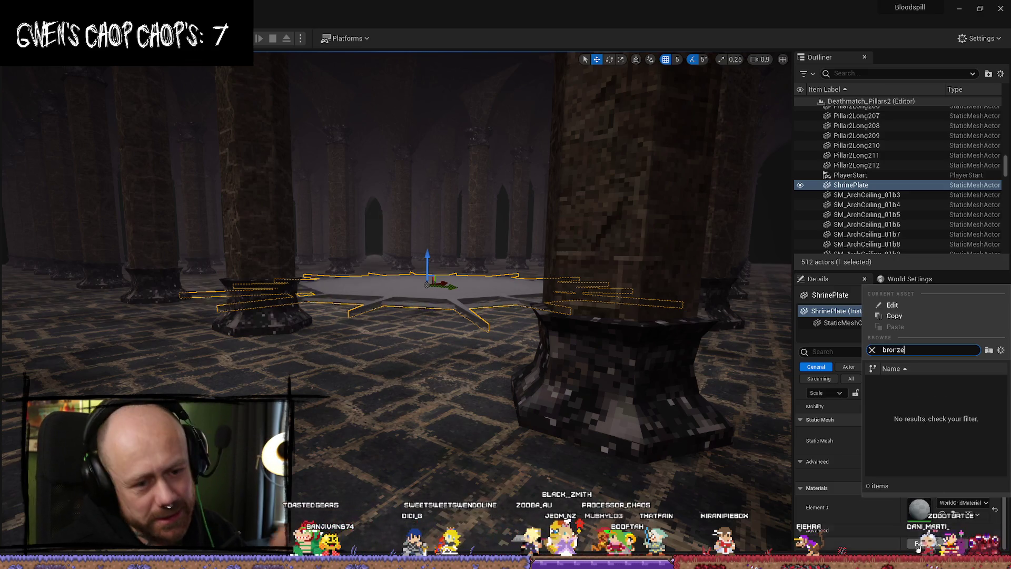
pyautogui.click(926, 508)
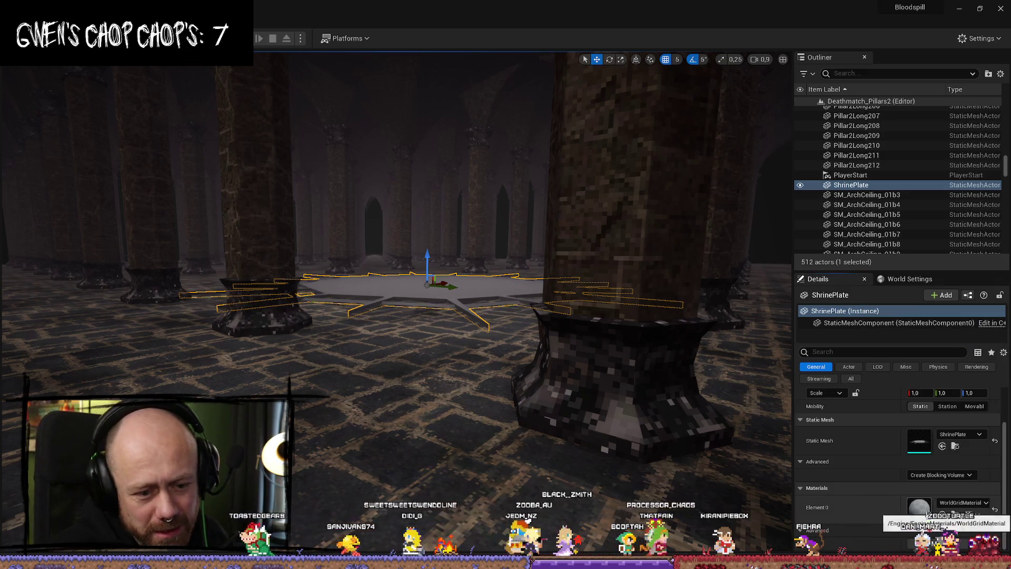
pyautogui.click(963, 503)
pyautogui.write('bro')
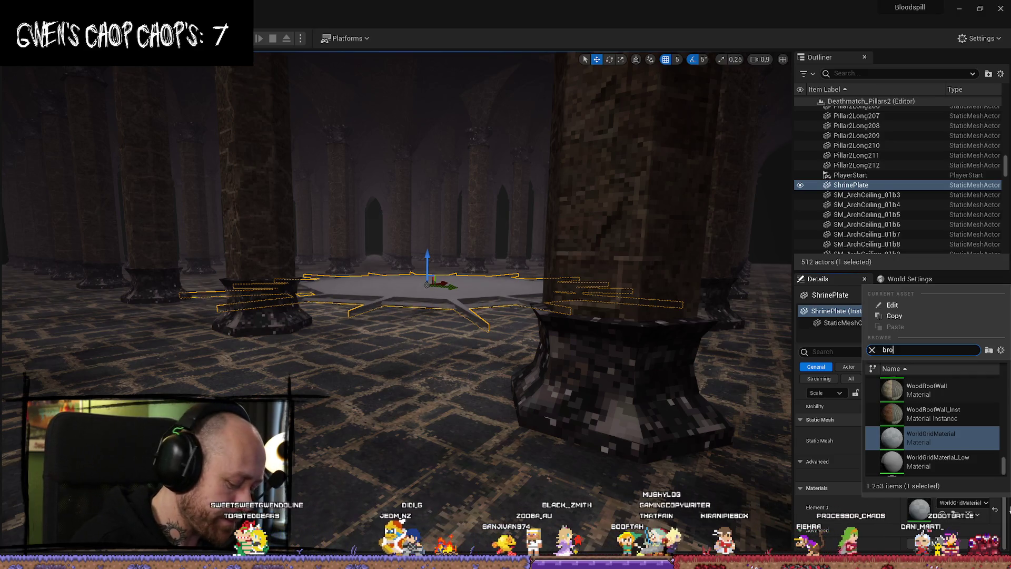
pyautogui.write('nz')
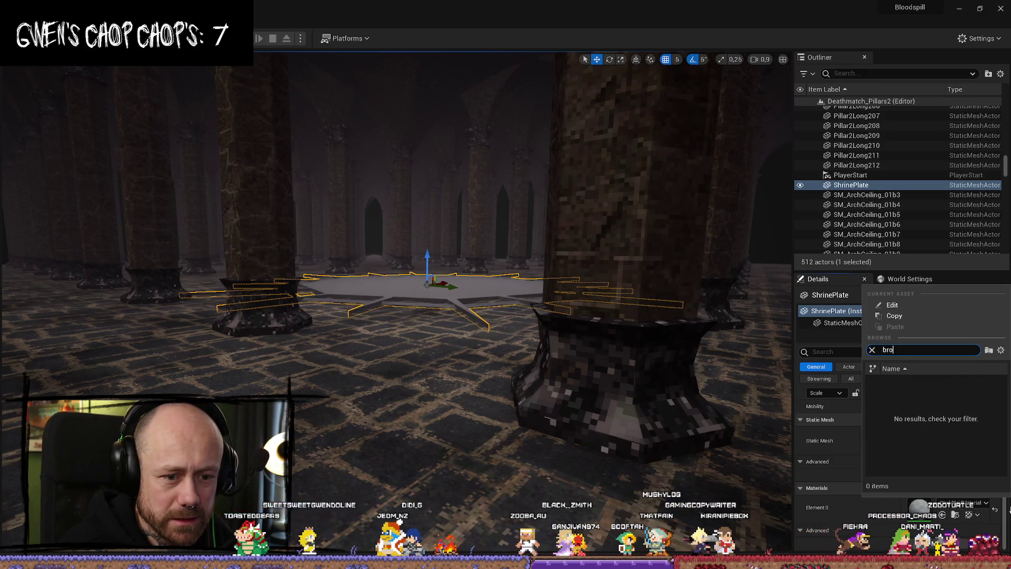
pyautogui.press('BackSpace')
pyautogui.press('BackSpace')
pyautogui.press('BackSpace')
pyautogui.write('al')
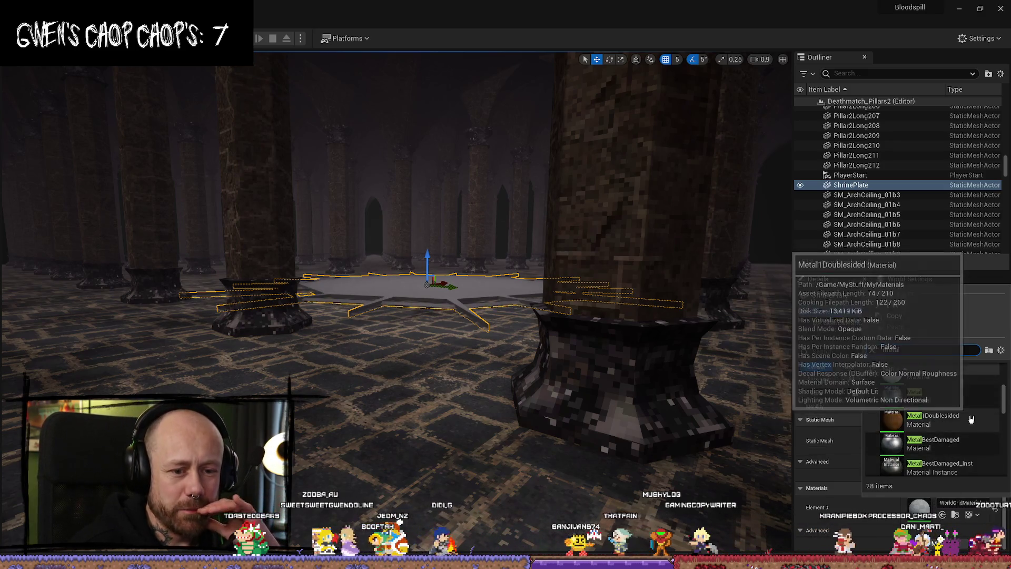
pyautogui.scroll(-3, 948, 437)
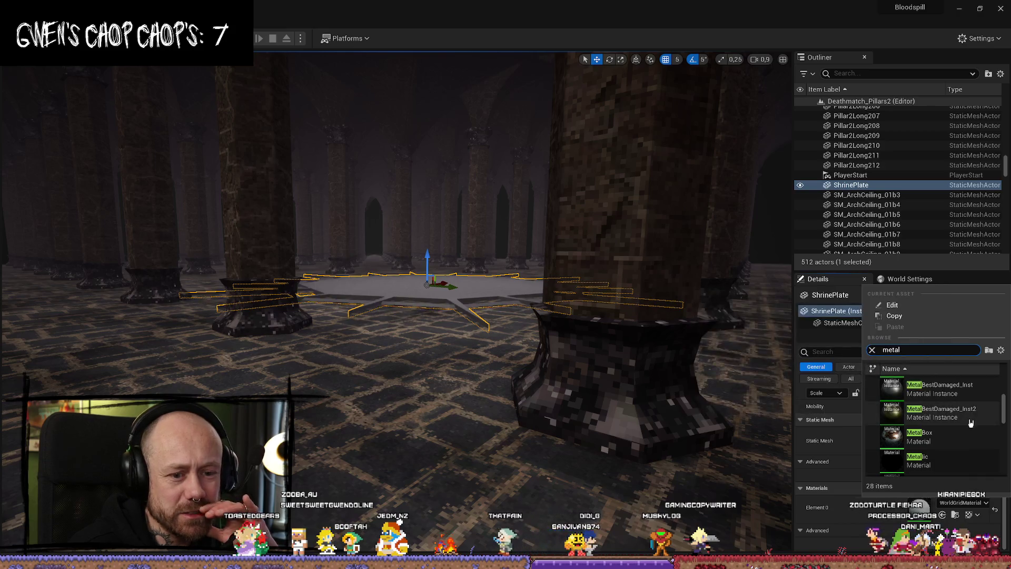
pyautogui.click(942, 413)
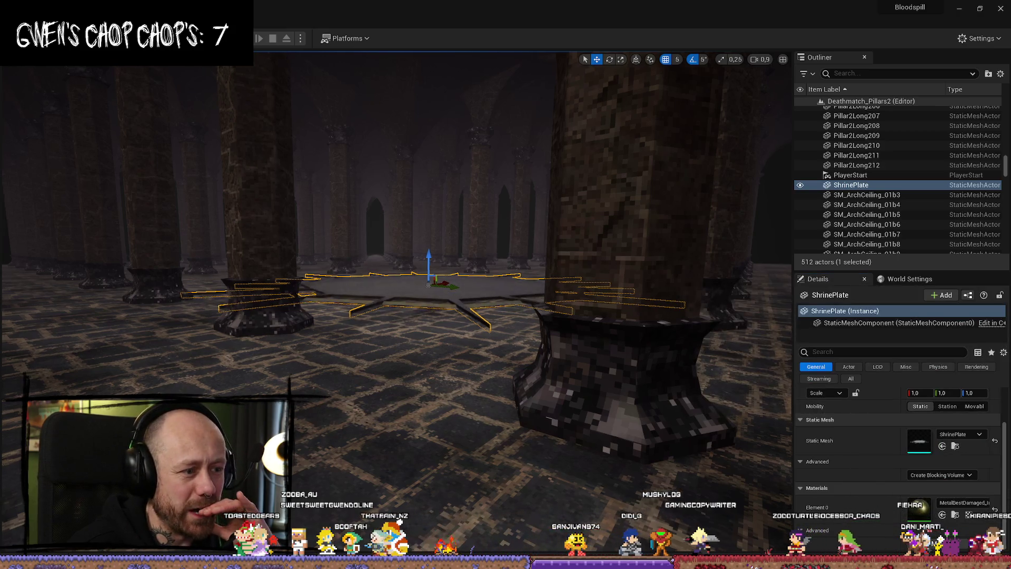
# Frame the metal ShrinePlate, look toward the pillar hall and start a playtest.
pyautogui.moveTo(527, 369)
pyautogui.mouseDown(button='right')
pyautogui.moveTo(526, 316)
pyautogui.moveTo(527, 400)
pyautogui.moveTo(527, 332)
pyautogui.moveTo(506, 321)
pyautogui.mouseUp(button='right')
pyautogui.press('f')
pyautogui.click(726, 264)
pyautogui.moveTo(727, 264)
pyautogui.mouseDown(button='right')
pyautogui.moveTo(695, 285)
pyautogui.moveTo(705, 282)
pyautogui.mouseUp(button='right')
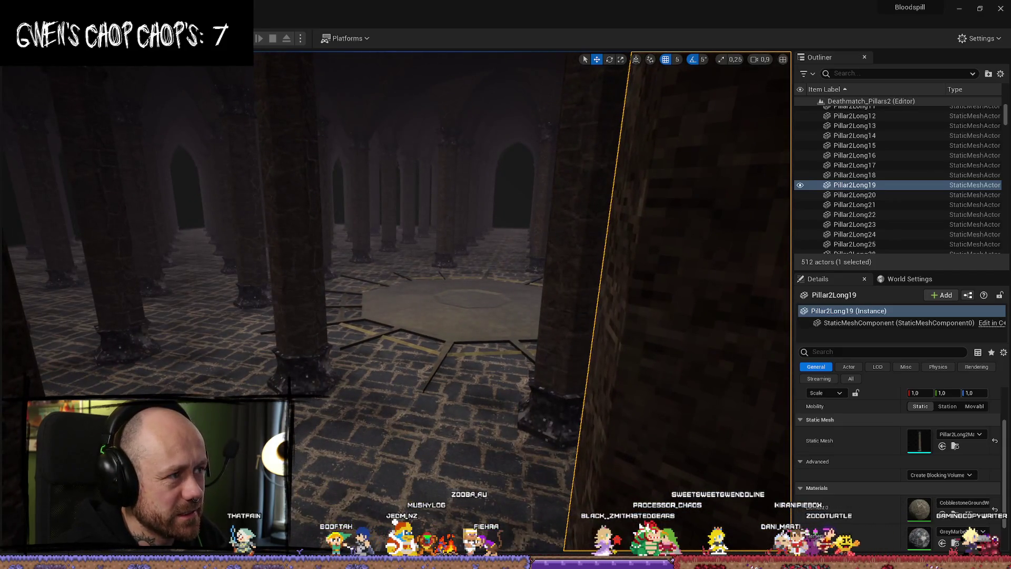
pyautogui.hotkey('alt', 'p')
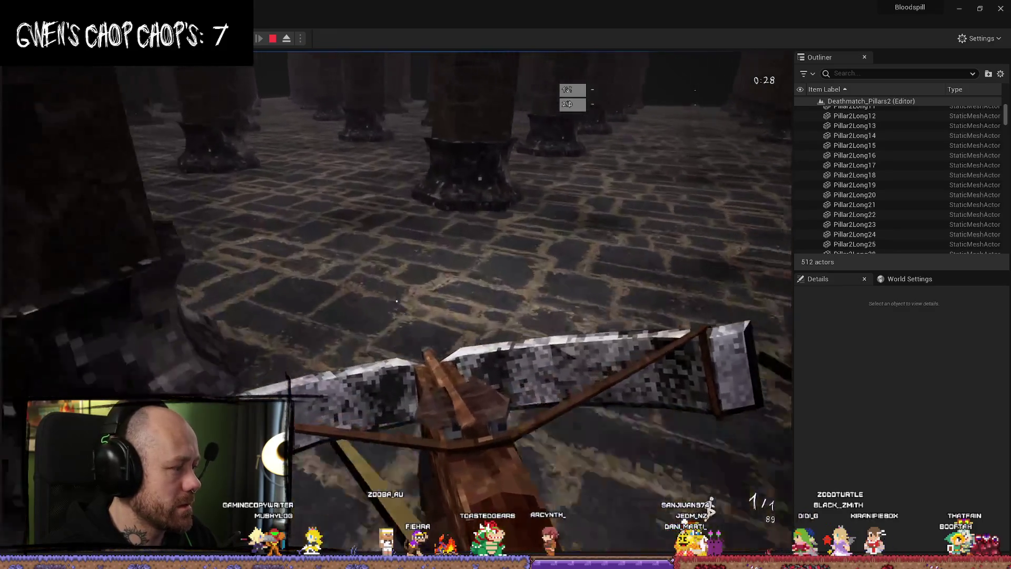
# Walk past the pillars in the running playtest, then stop it.
pyautogui.press('s')
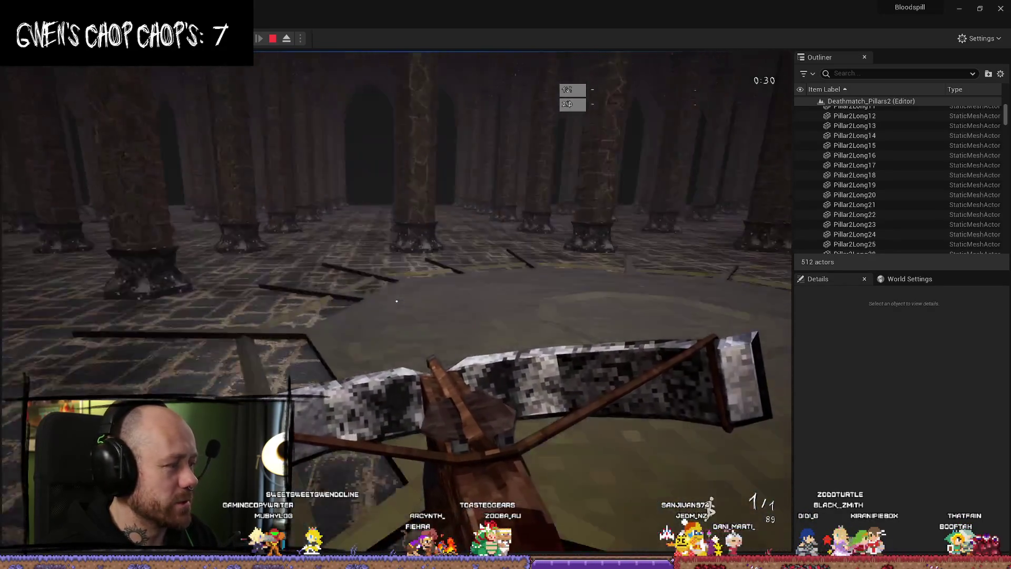
pyautogui.press('w')
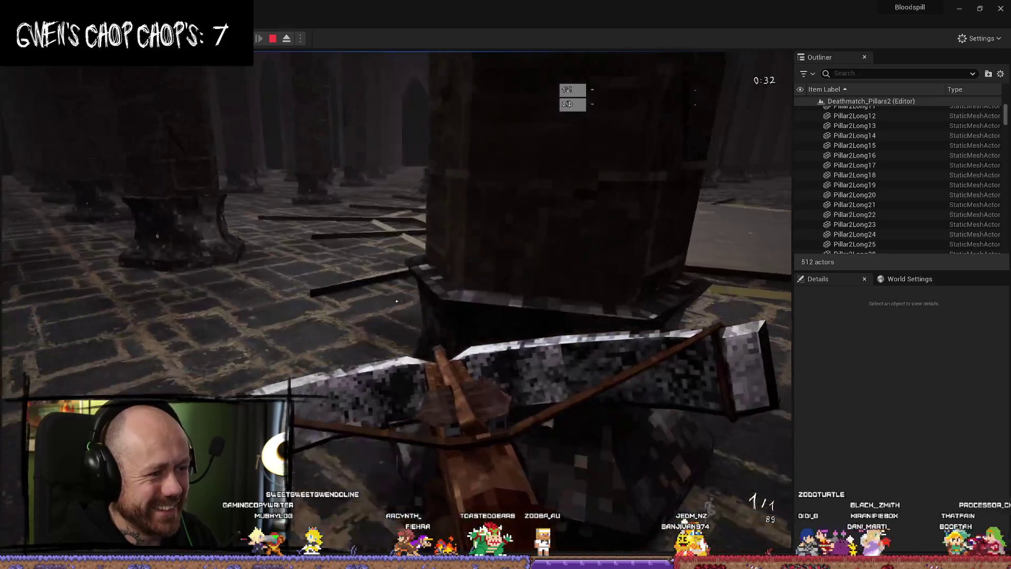
pyautogui.press('w')
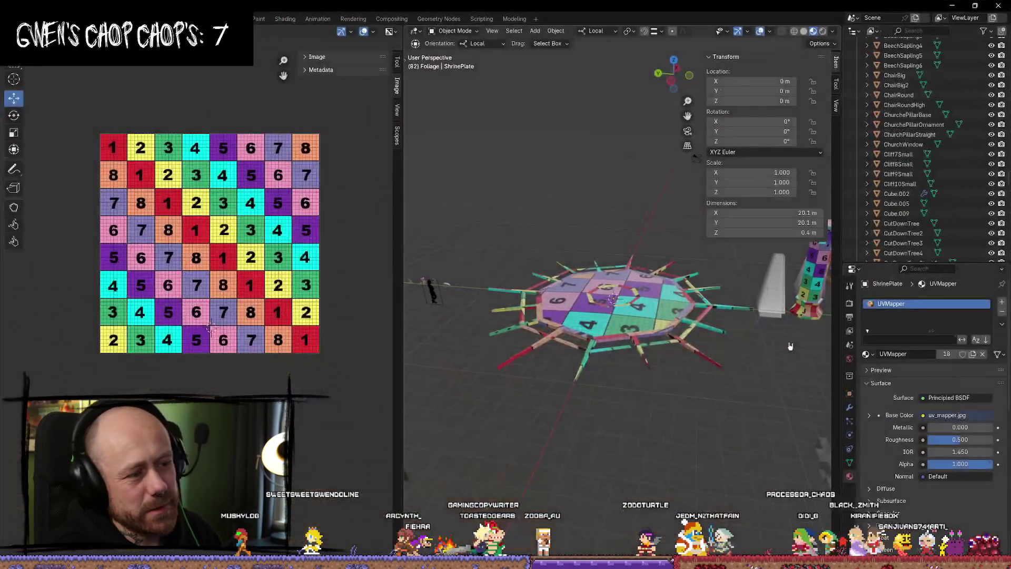
pyautogui.click(954, 6)
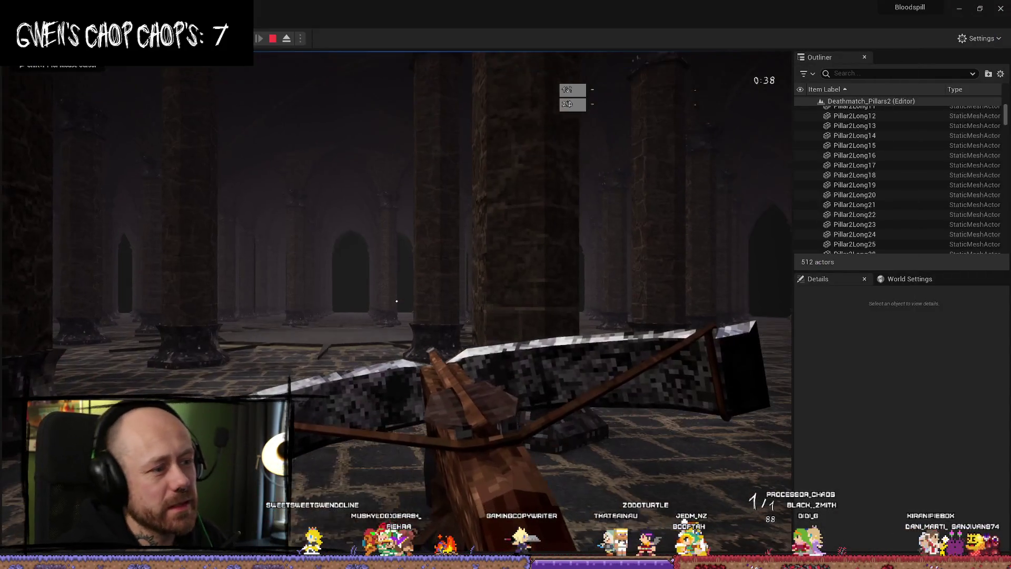
pyautogui.press('Escape')
# Find the PSXLight mesh in the Content Drawer and place it in the level.
pyautogui.moveTo(369, 263); pyautogui.dragTo(369, 227, button='right')
pyautogui.hotkey('ctrl', 'space')
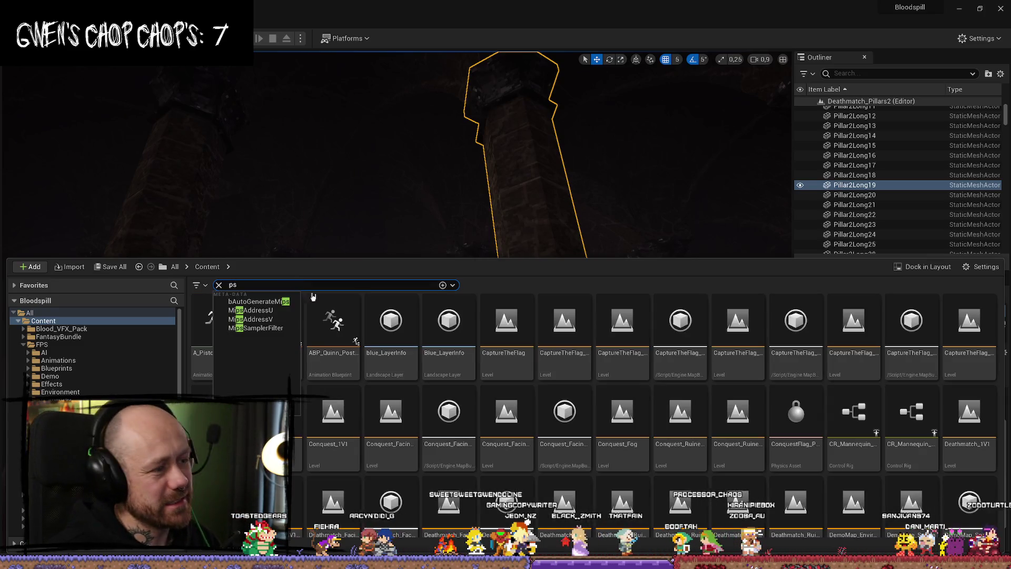
pyautogui.write('x')
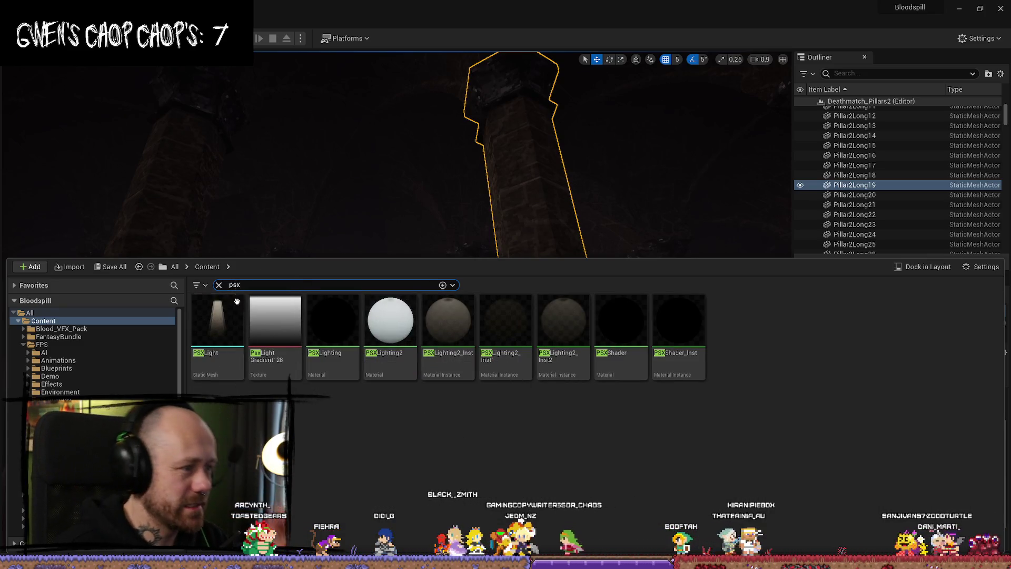
pyautogui.click(218, 324)
pyautogui.hotkey('ctrl', 'space')
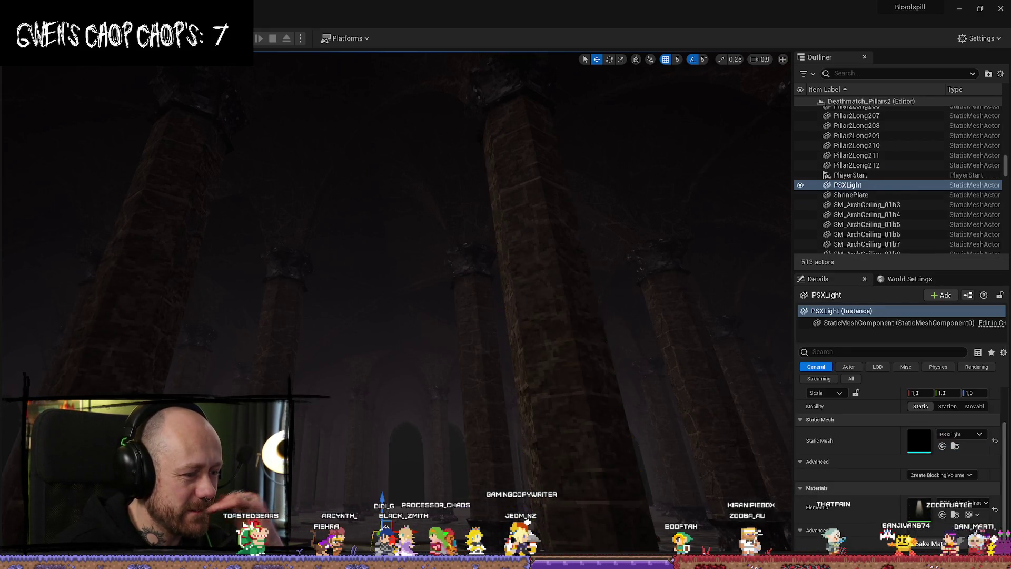
# Raise the PSXLight shaft from the floor up toward the ceiling.
pyautogui.press('f')
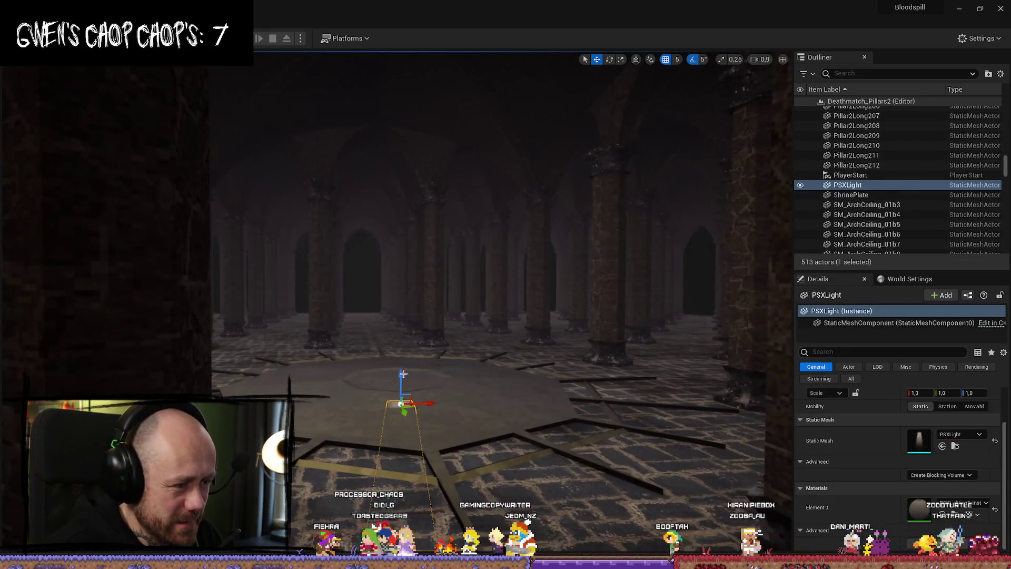
pyautogui.moveTo(403, 375); pyautogui.dragTo(403, 55)
pyautogui.press('f')
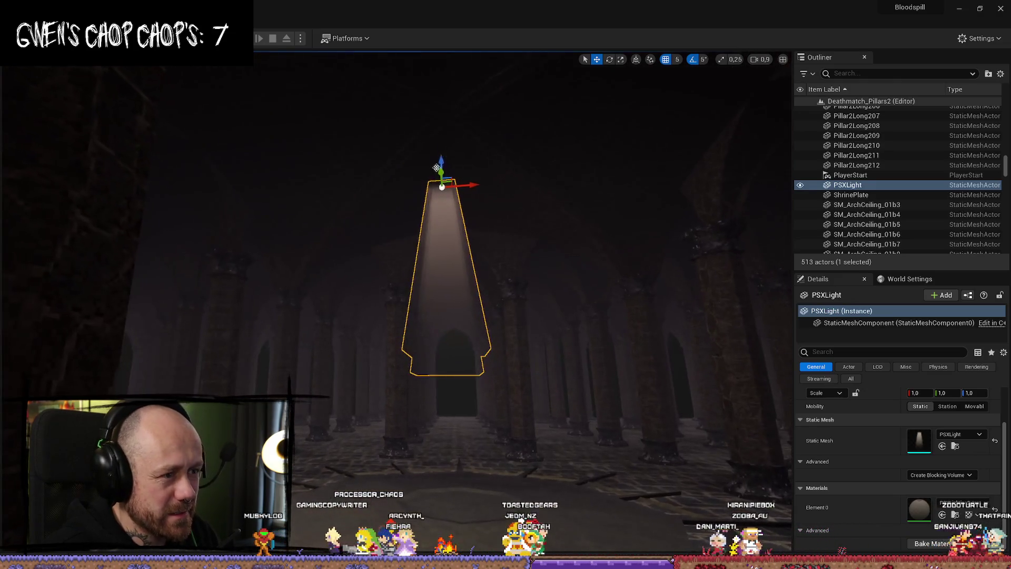
pyautogui.moveTo(440, 168); pyautogui.dragTo(438, 61)
pyautogui.press('f')
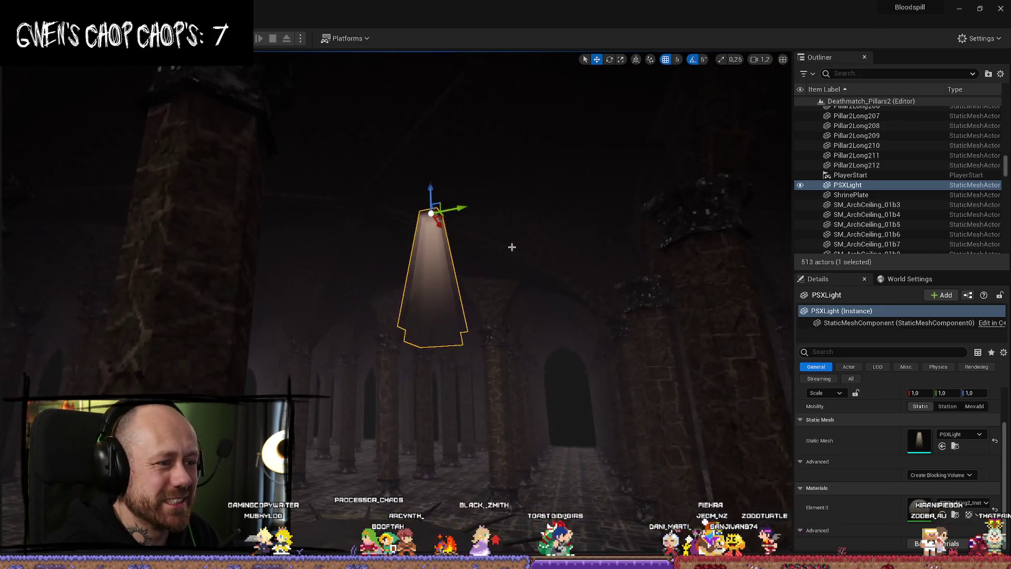
# Enlarge the light shaft uniformly with the scale gizmo, toward about 3.93.
pyautogui.press('r')
pyautogui.moveTo(430, 212); pyautogui.dragTo(434, 201)
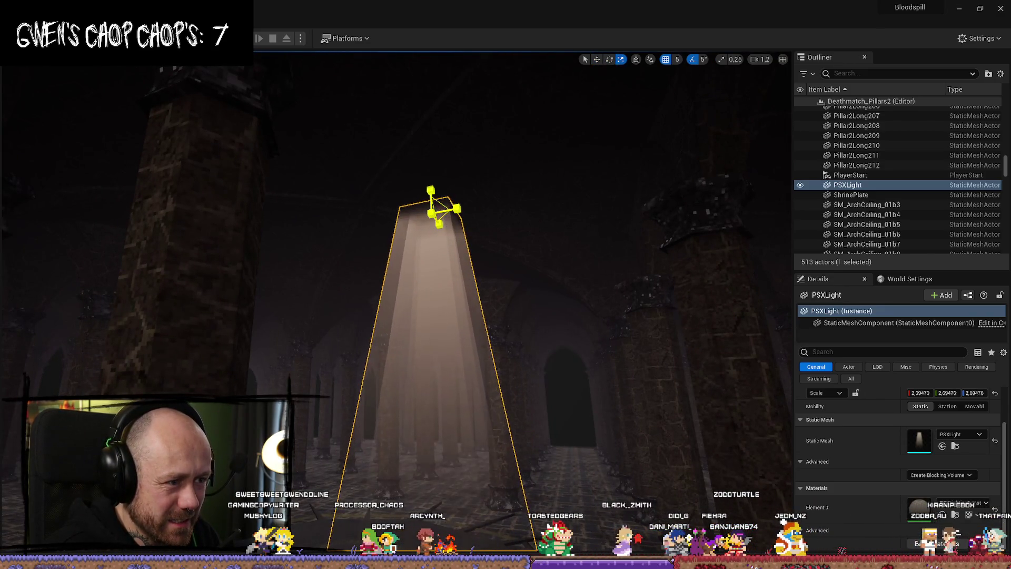
pyautogui.moveTo(430, 185); pyautogui.dragTo(433, 128, button='right')
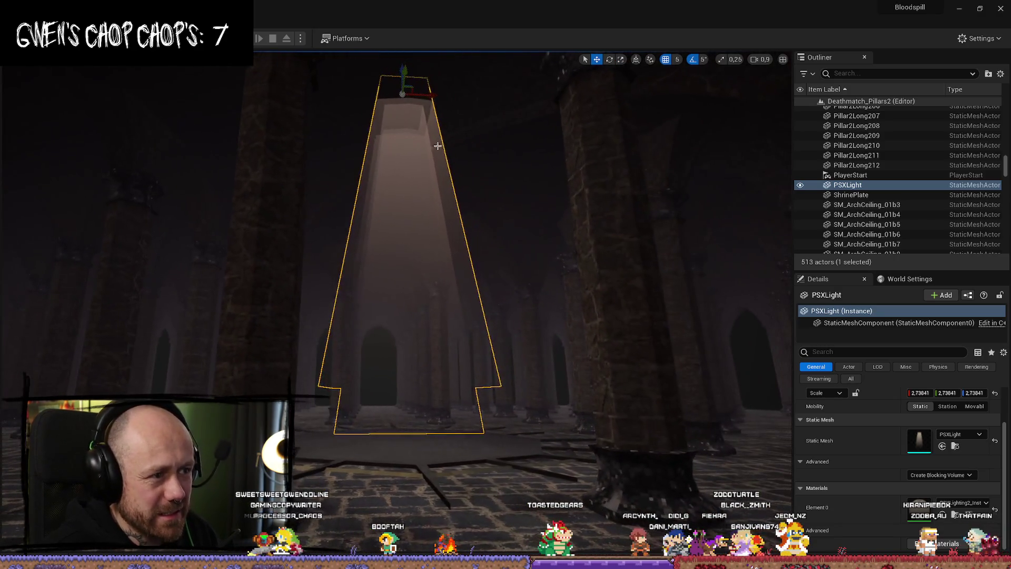
pyautogui.press('e')
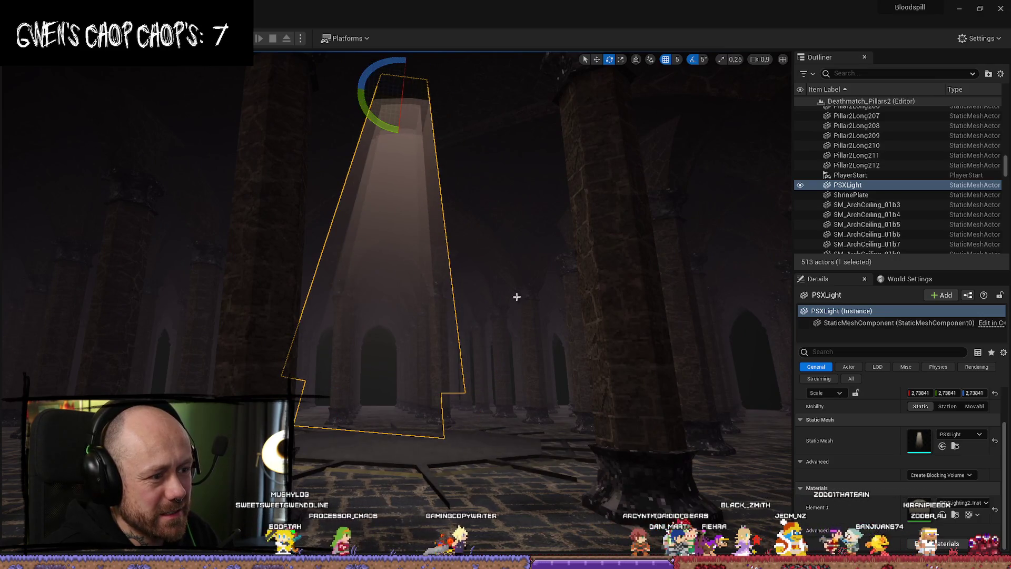
# Compare the shaft against nearby pillars, then reselect and frame PSXLight.
pyautogui.click(516, 296)
pyautogui.press('f')
pyautogui.moveTo(428, 327); pyautogui.dragTo(428, 327, button='right')
pyautogui.click(423, 262)
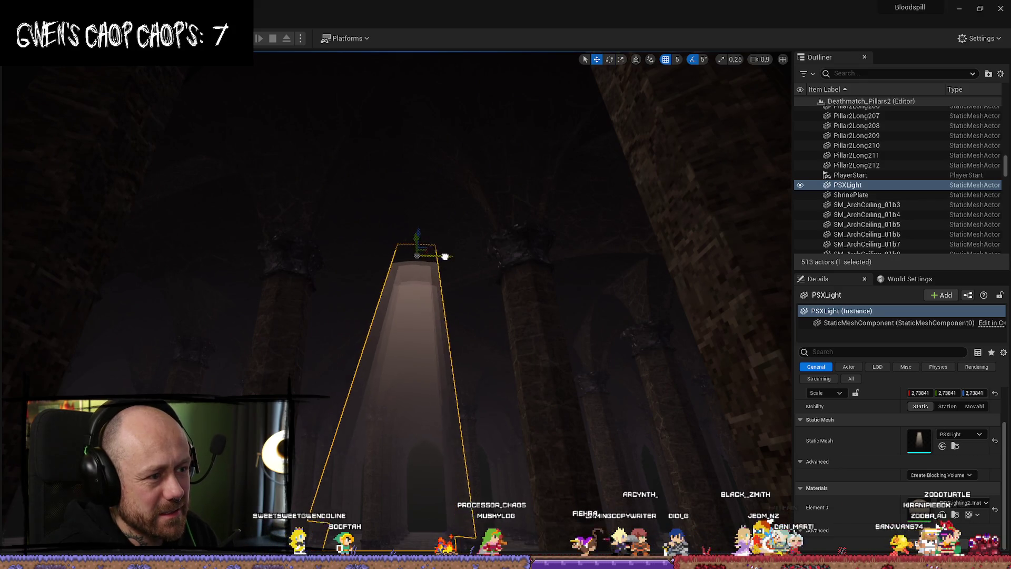
pyautogui.moveTo(458, 256); pyautogui.dragTo(458, 256, button='right')
pyautogui.click(658, 237)
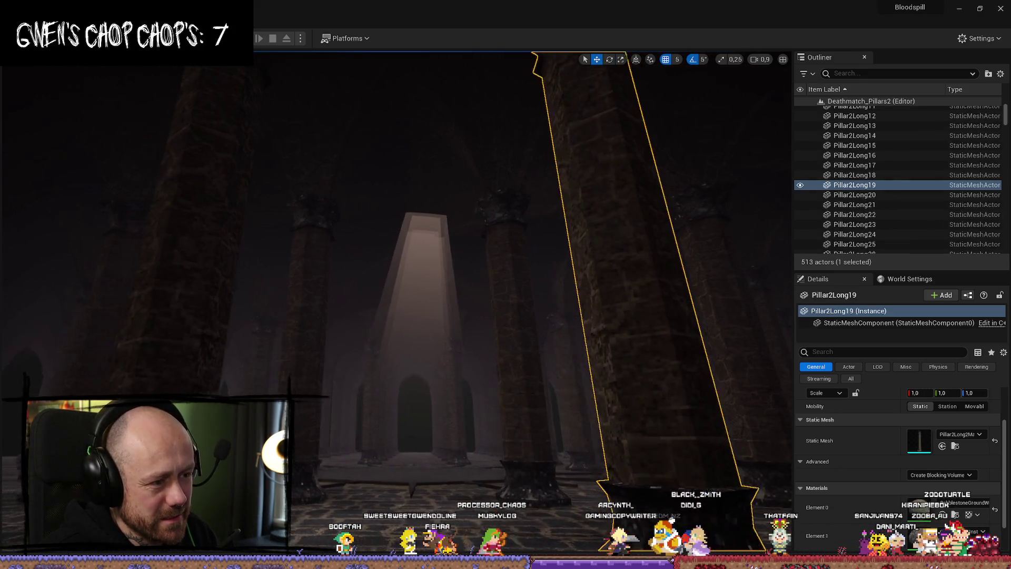
pyautogui.moveTo(658, 237); pyautogui.dragTo(659, 237, button='right')
pyautogui.click(423, 256)
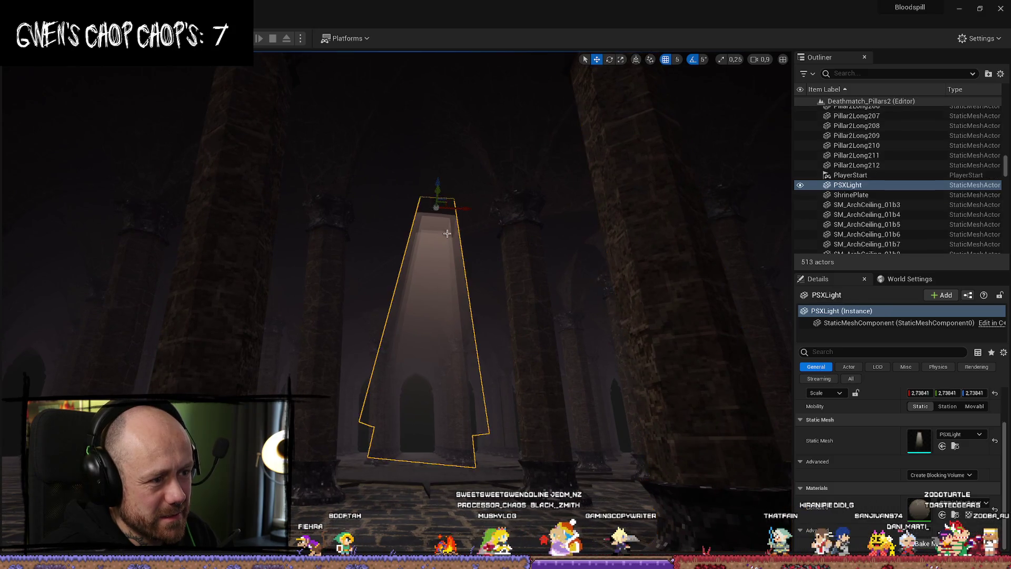
pyautogui.press('f')
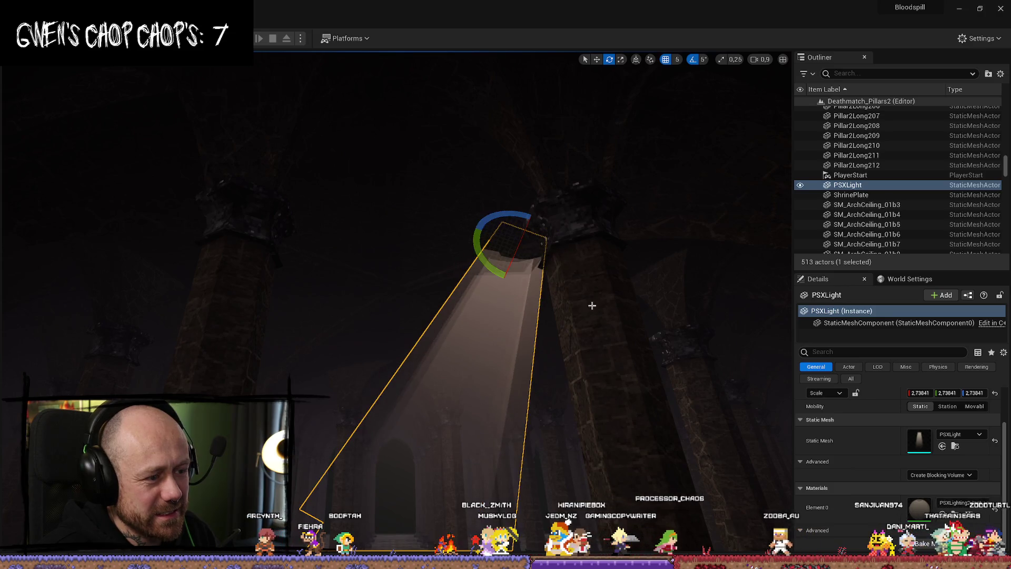
# Fly around Pillar2Long19 and down the colonnade to review the light shaft.
pyautogui.moveTo(592, 305); pyautogui.dragTo(587, 413, button='right')
pyautogui.click(586, 413)
pyautogui.scroll(2, 587, 413)
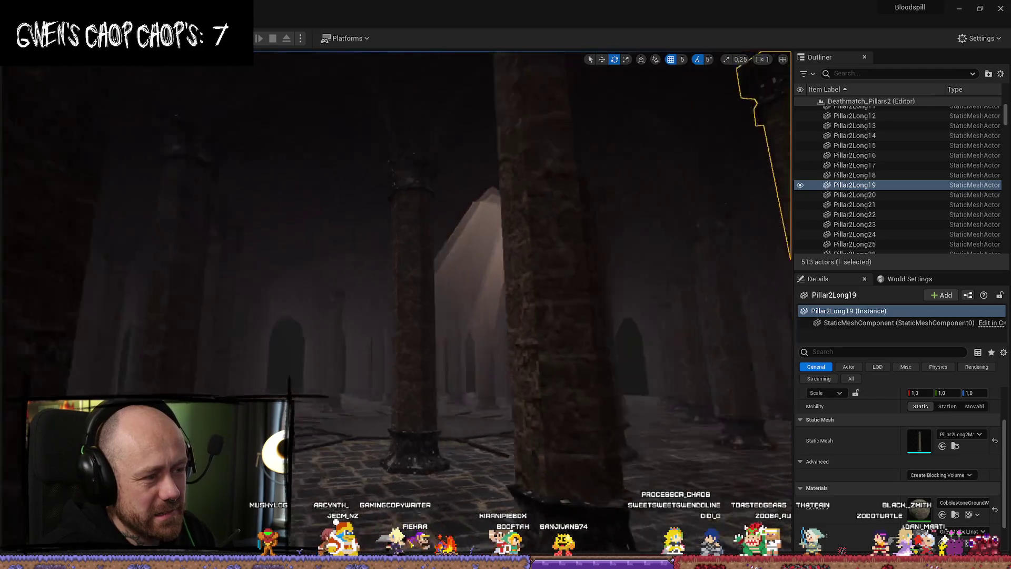
pyautogui.moveTo(512, 271); pyautogui.dragTo(512, 271, button='right')
pyautogui.click(511, 271)
pyautogui.press('w')
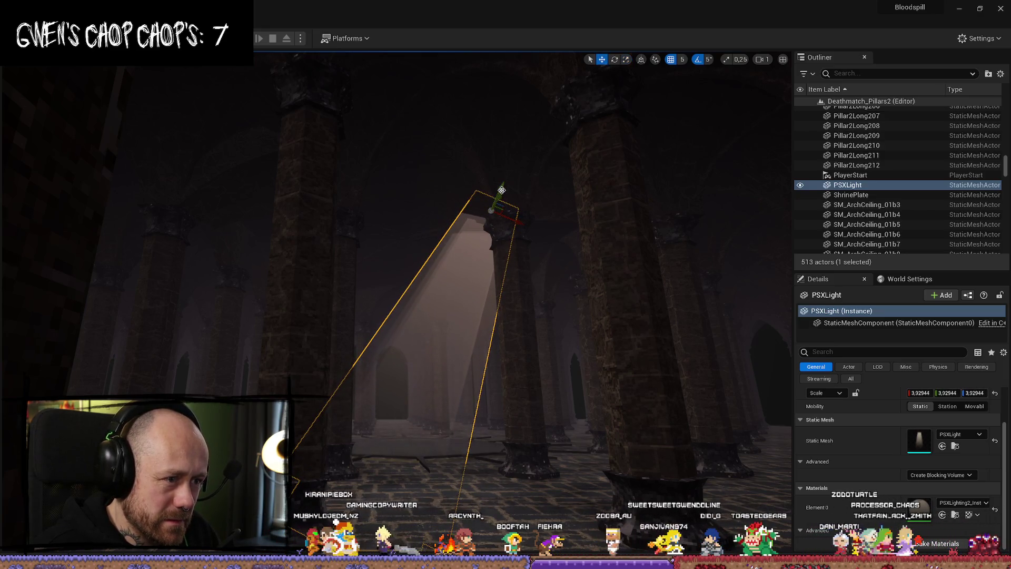
pyautogui.hotkey('ctrl', 'z')
pyautogui.moveTo(534, 220); pyautogui.dragTo(534, 220, button='right')
pyautogui.scroll(-1, 534, 220)
pyautogui.moveTo(627, 344); pyautogui.dragTo(628, 345, button='right')
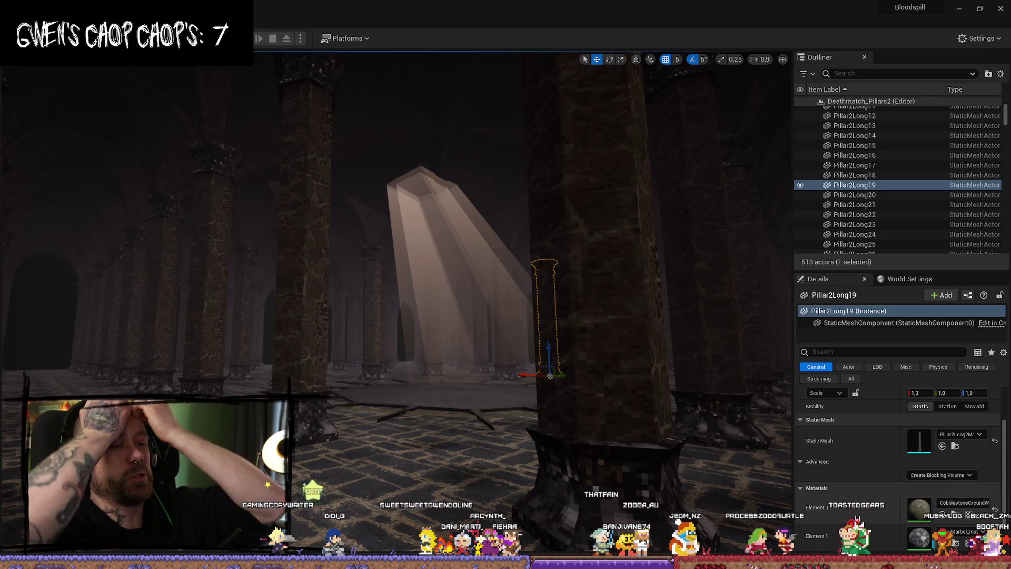
# Select the PSXLight beam and tilt it by 5 degrees.
pyautogui.moveTo(508, 271); pyautogui.dragTo(438, 211, button='right')
pyautogui.click(508, 272)
pyautogui.press('e')
pyautogui.moveTo(421, 157); pyautogui.dragTo(411, 155)
# Widen the beam's X scale from 3.93 to about 5.33 and review it near Pillar2Long23.
pyautogui.moveTo(411, 155); pyautogui.dragTo(411, 155, button='right')
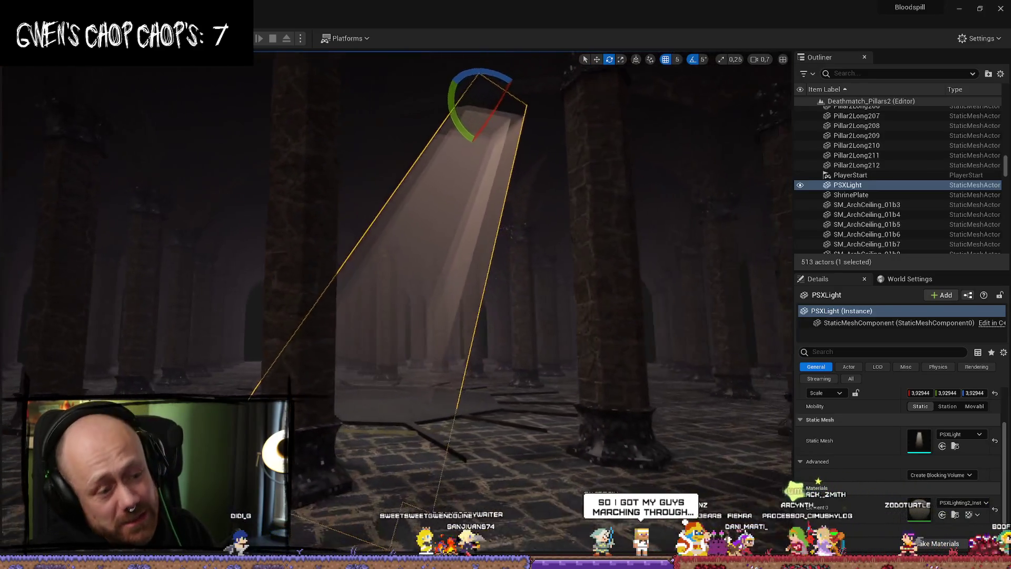
pyautogui.moveTo(486, 114); pyautogui.dragTo(486, 114, button='right')
pyautogui.press('w')
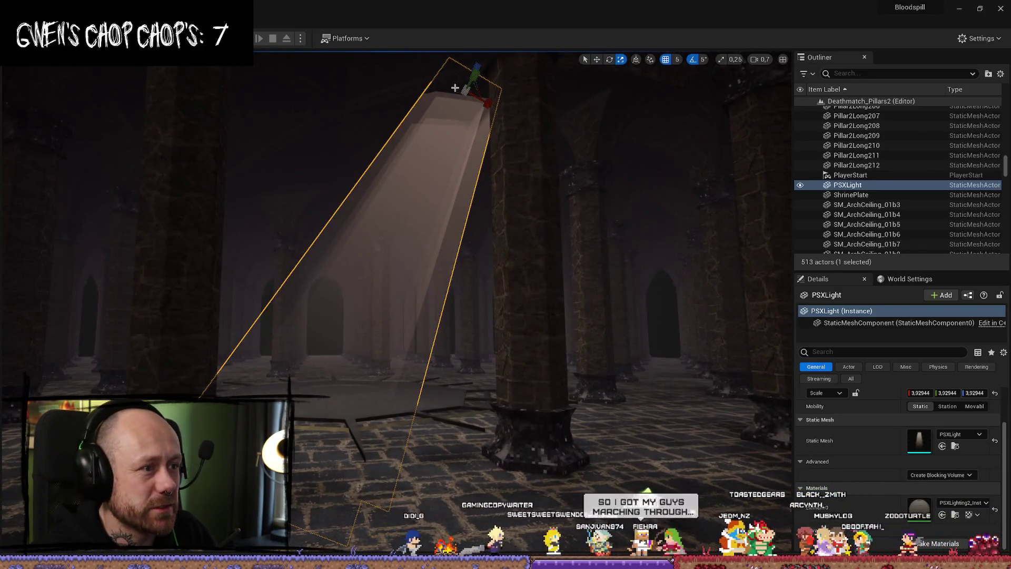
pyautogui.moveTo(495, 103); pyautogui.dragTo(501, 102)
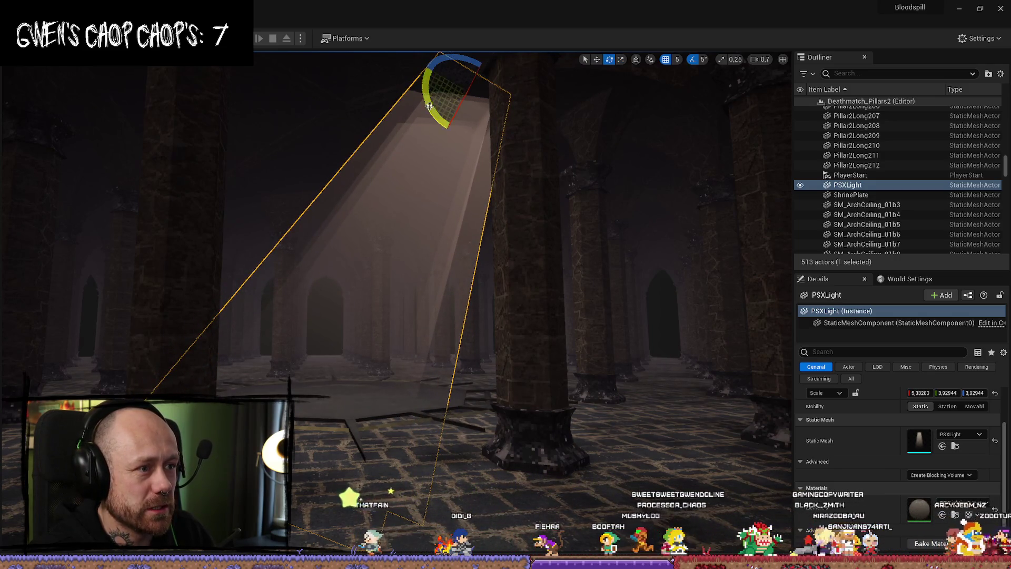
pyautogui.moveTo(506, 185); pyautogui.dragTo(505, 185, button='right')
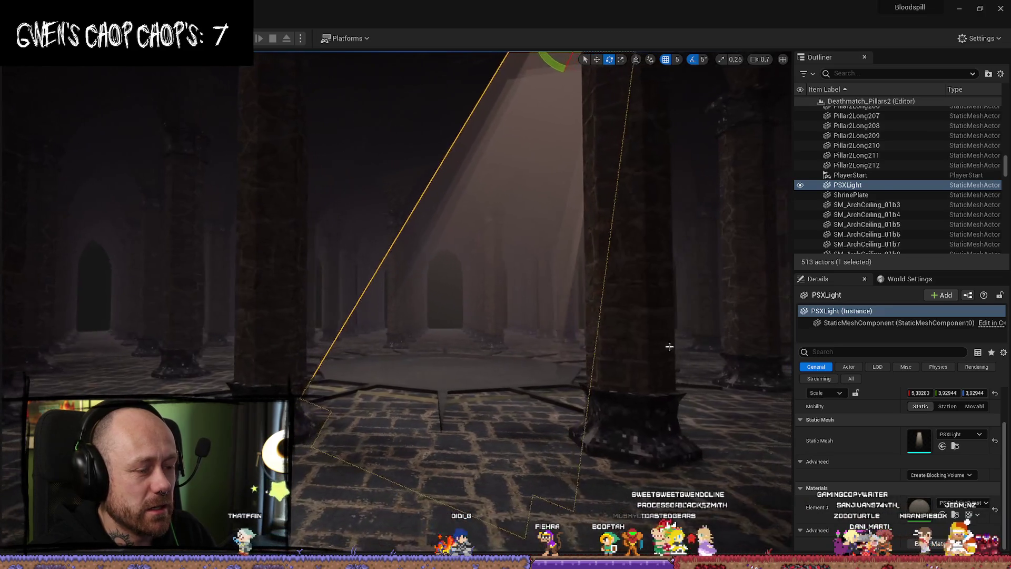
pyautogui.click(616, 316)
pyautogui.moveTo(616, 316); pyautogui.dragTo(616, 316, button='right')
pyautogui.moveTo(681, 341); pyautogui.dragTo(682, 341, button='right')
# Start Play-in-Editor and deploy into the match with the crossbow loadout.
pyautogui.hotkey('alt', 'p')
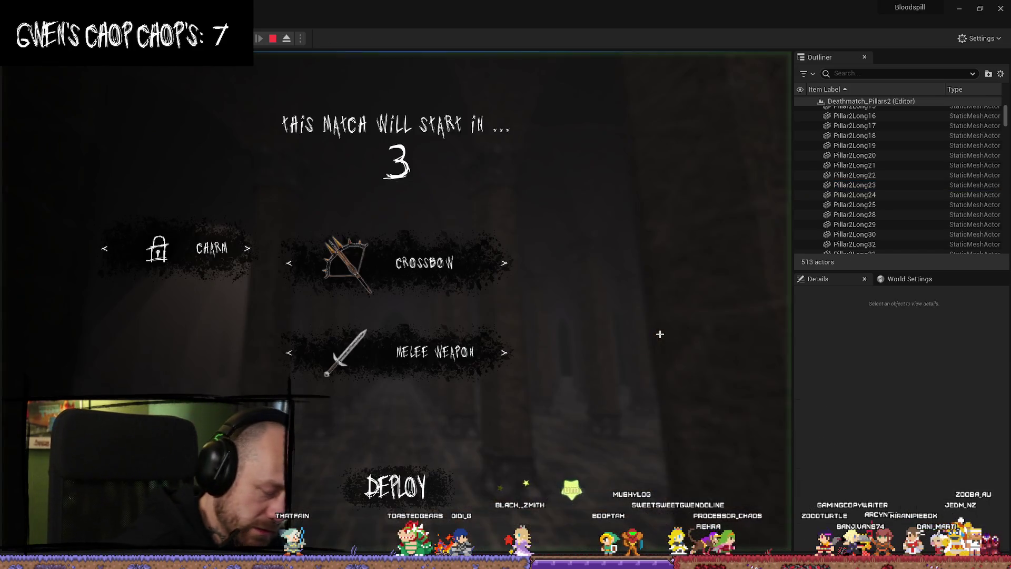
pyautogui.click(395, 486)
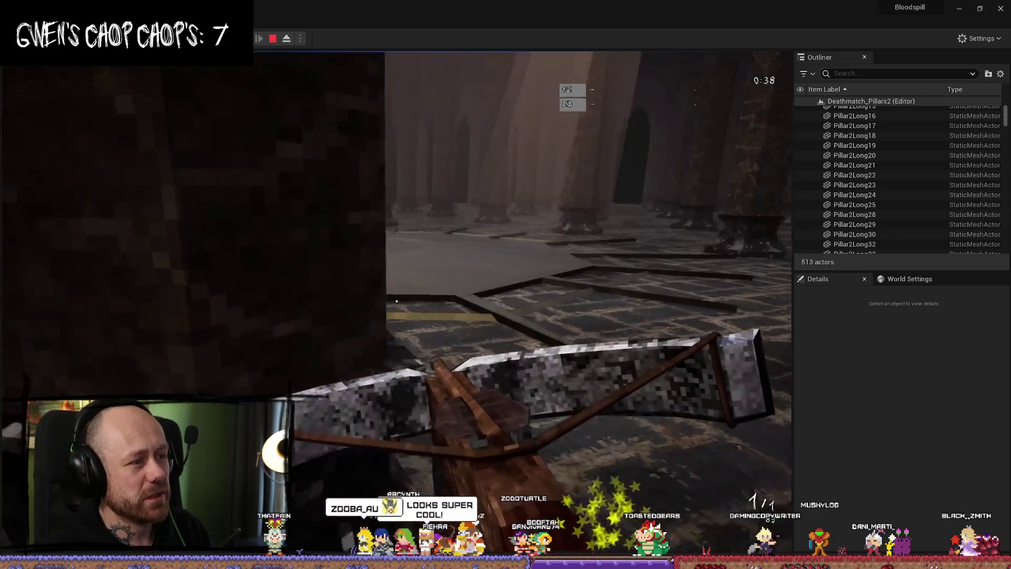
# Stop the playtest and open the ShrinePlate static mesh in its editor.
pyautogui.press('Escape')
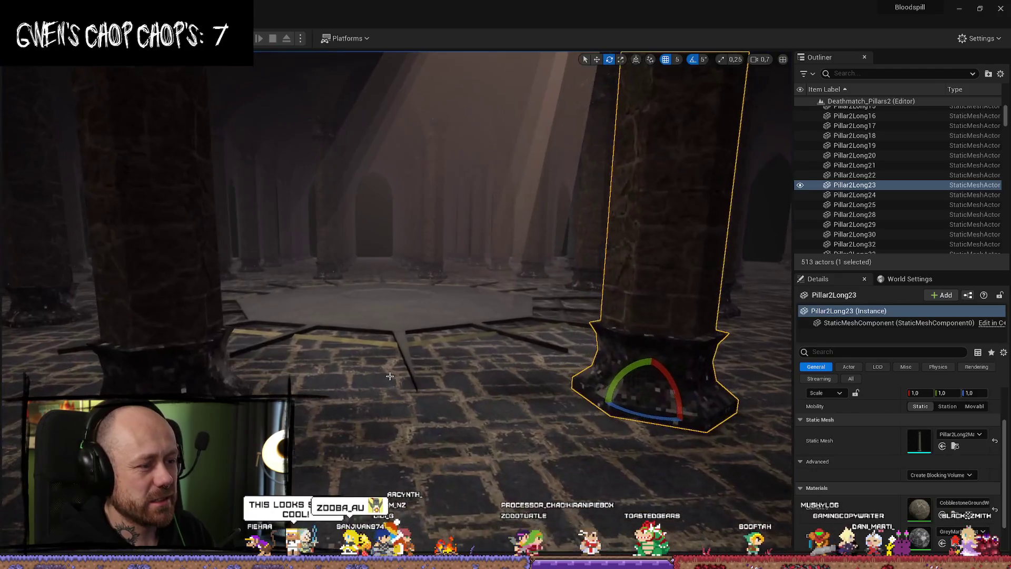
pyautogui.click(410, 334)
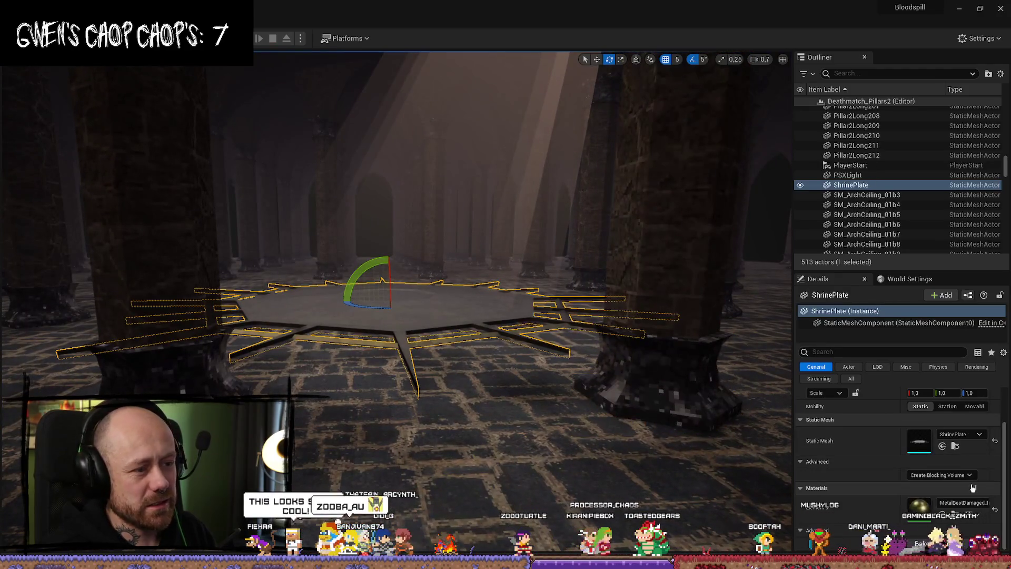
pyautogui.click(953, 446)
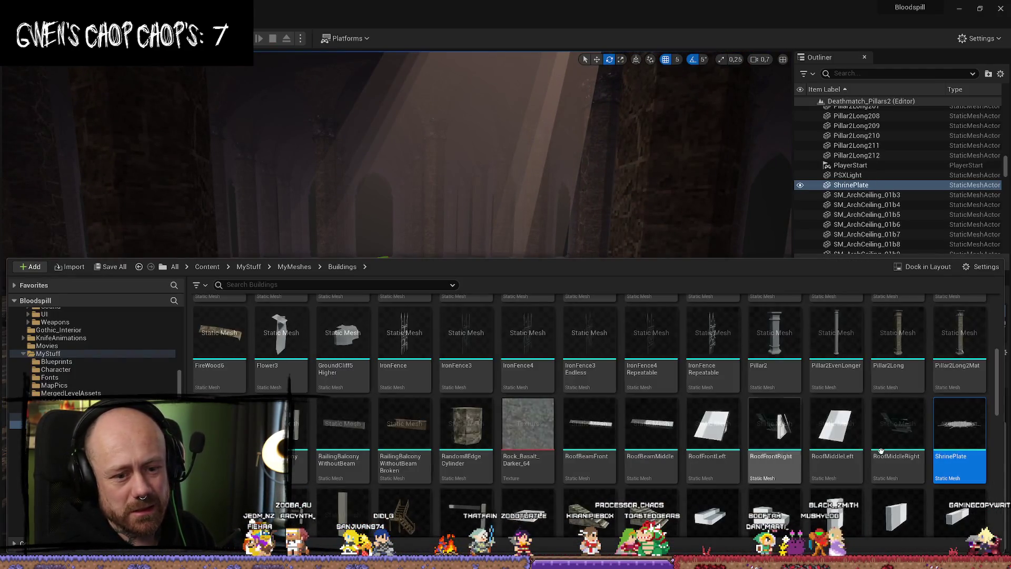
pyautogui.hotkey('ctrl', 'space')
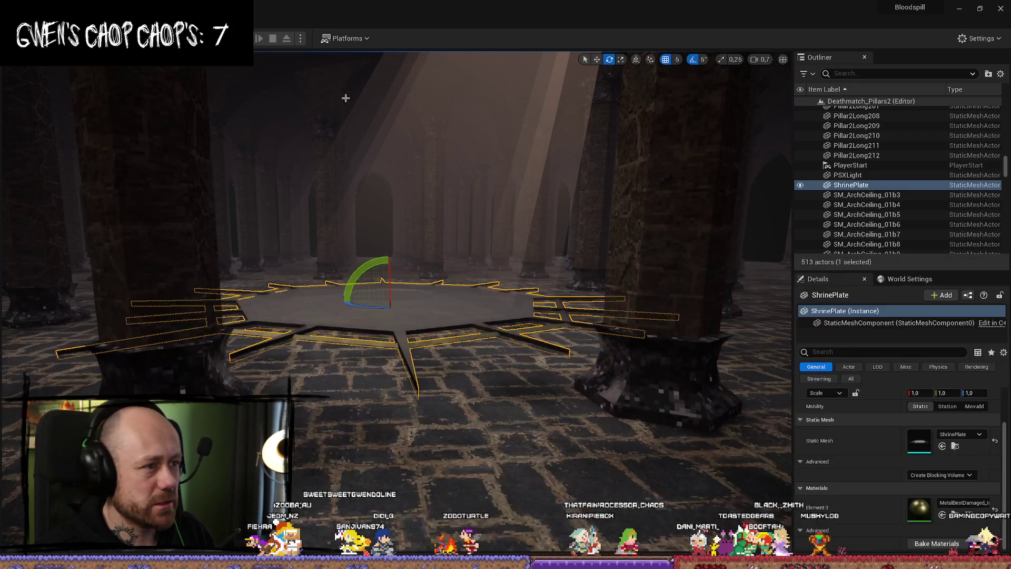
pyautogui.doubleClick(919, 440)
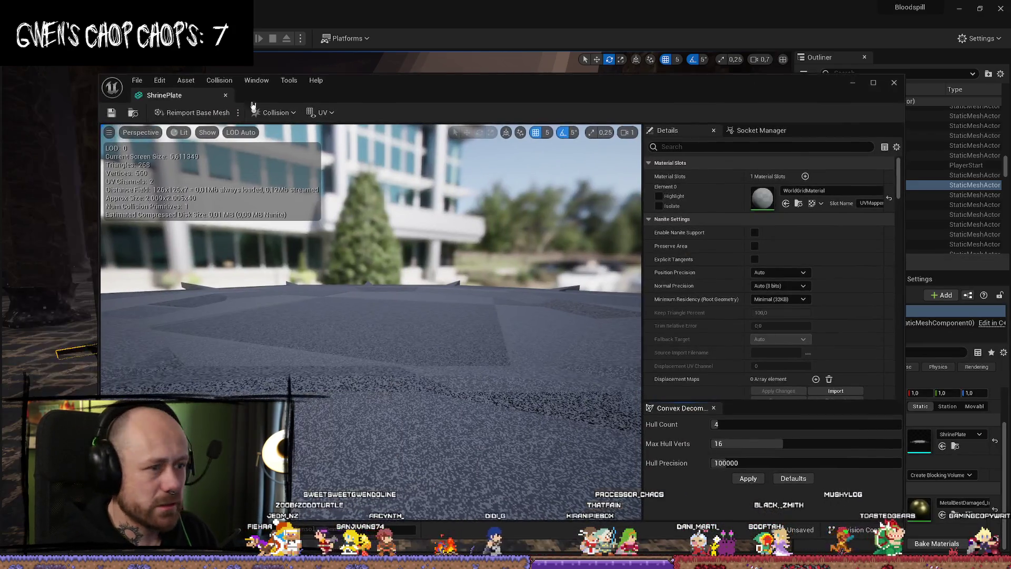
# Set Collision Complexity to Use Complex Collision As Simple, keeping BlockAll, and save all.
pyautogui.click(753, 143)
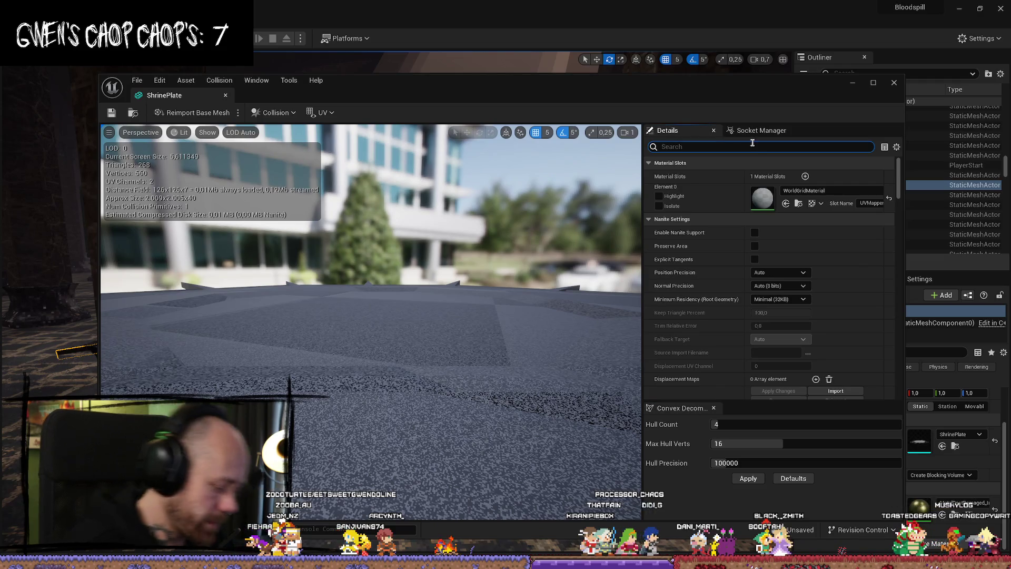
pyautogui.write('collision')
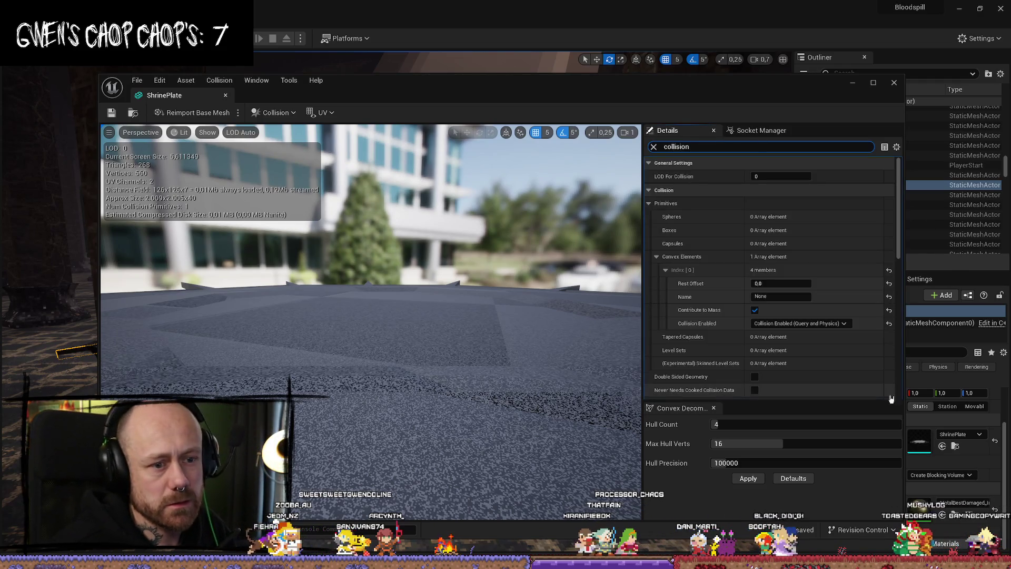
pyautogui.scroll(-5, 819, 358)
pyautogui.scroll(2, 819, 358)
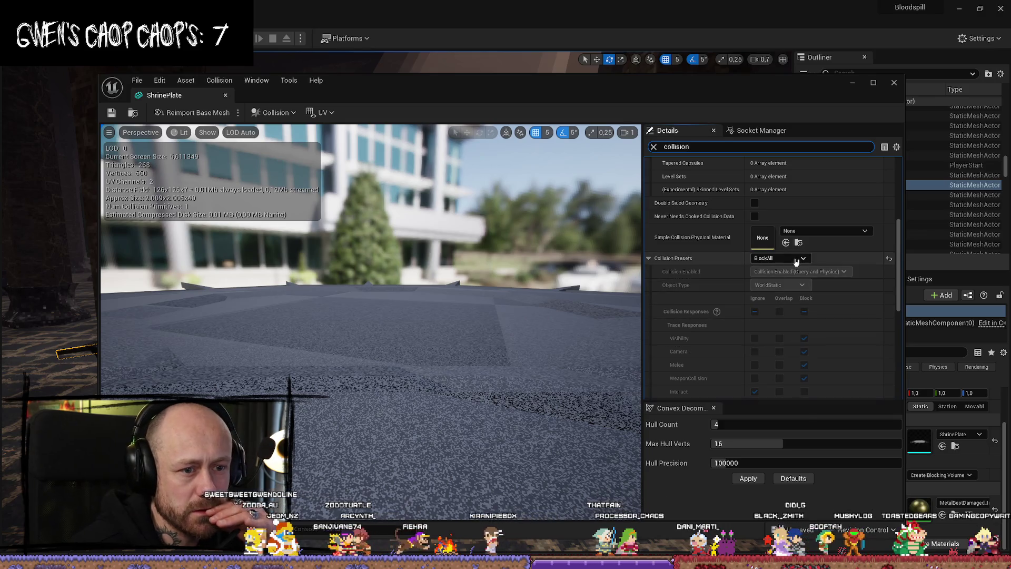
pyautogui.click(779, 258)
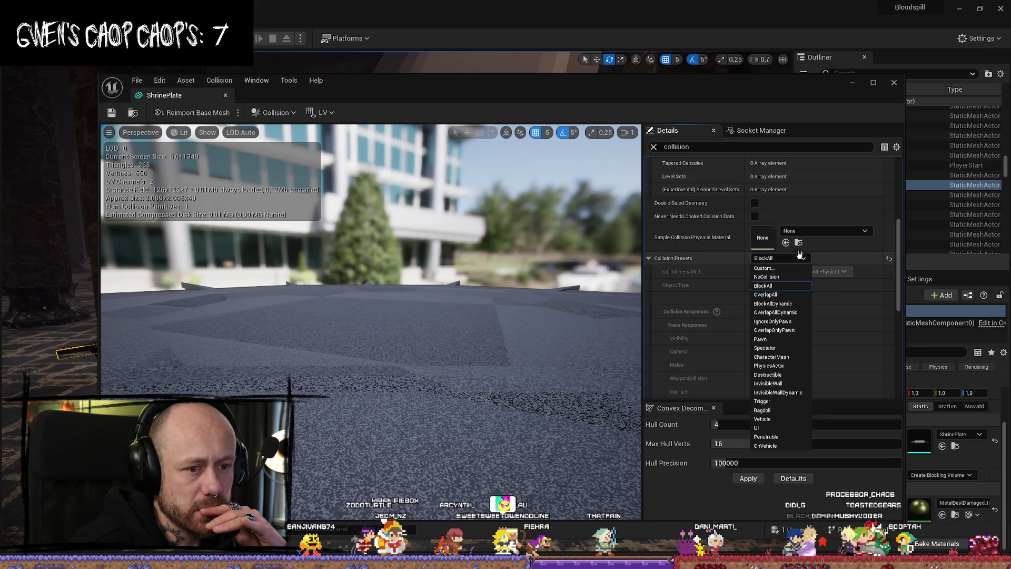
pyautogui.click(839, 262)
pyautogui.scroll(3, 833, 258)
pyautogui.scroll(-10, 834, 258)
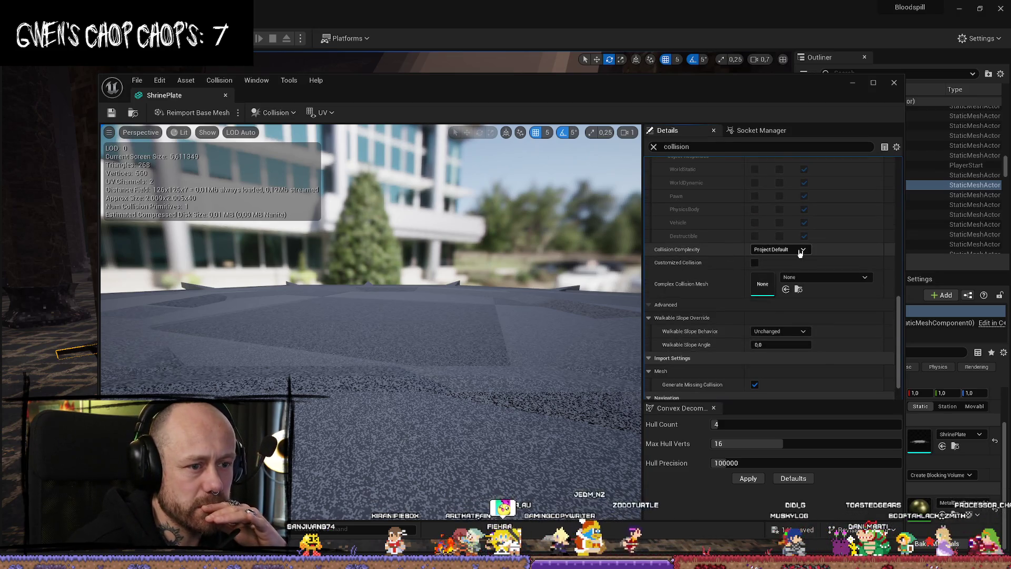
pyautogui.click(799, 249)
pyautogui.click(774, 286)
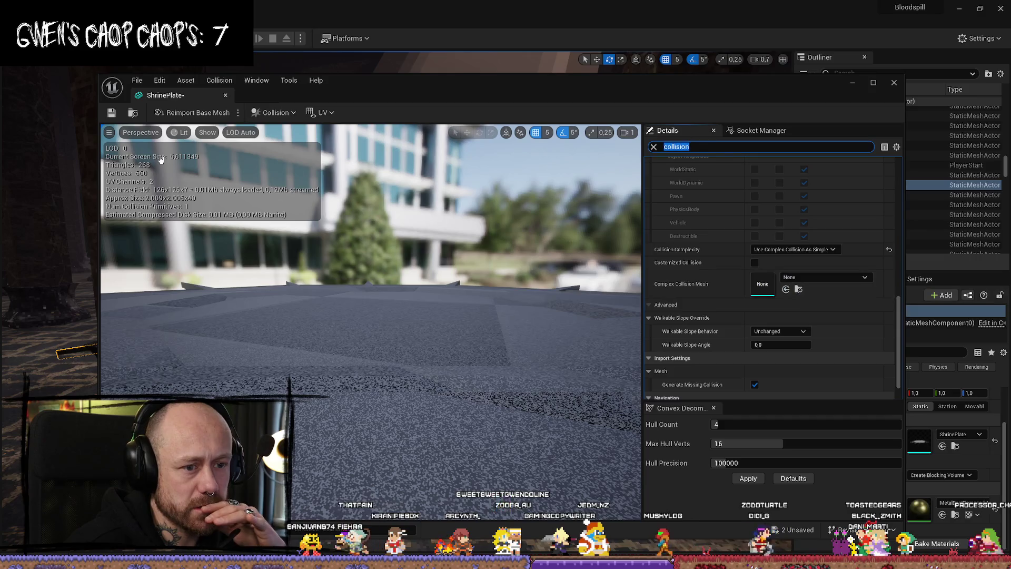
pyautogui.click(137, 80)
pyautogui.click(158, 140)
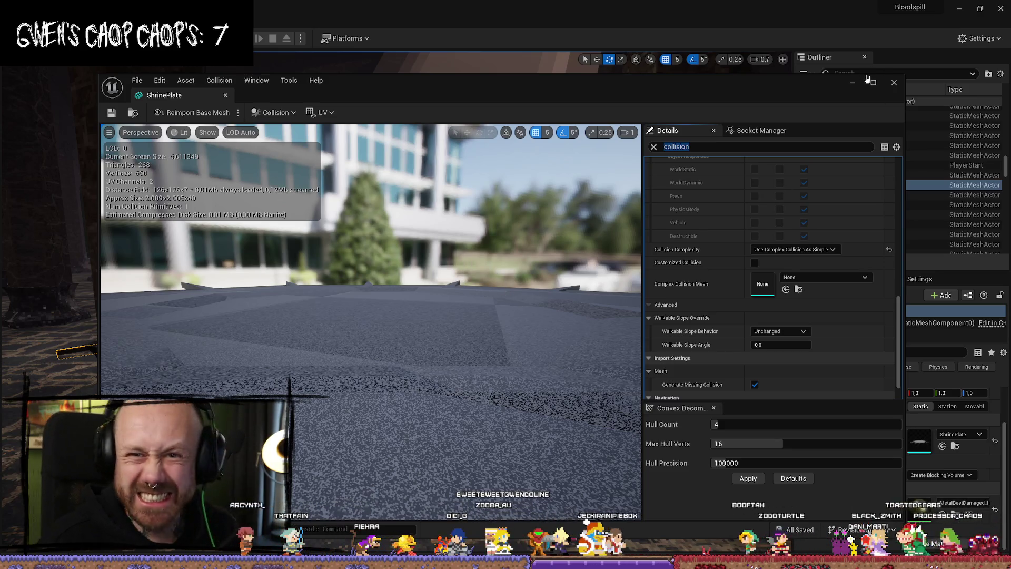
# Close the ShrinePlate editor and open the PSXLight beam's PSXLighting2 material.
pyautogui.click(895, 83)
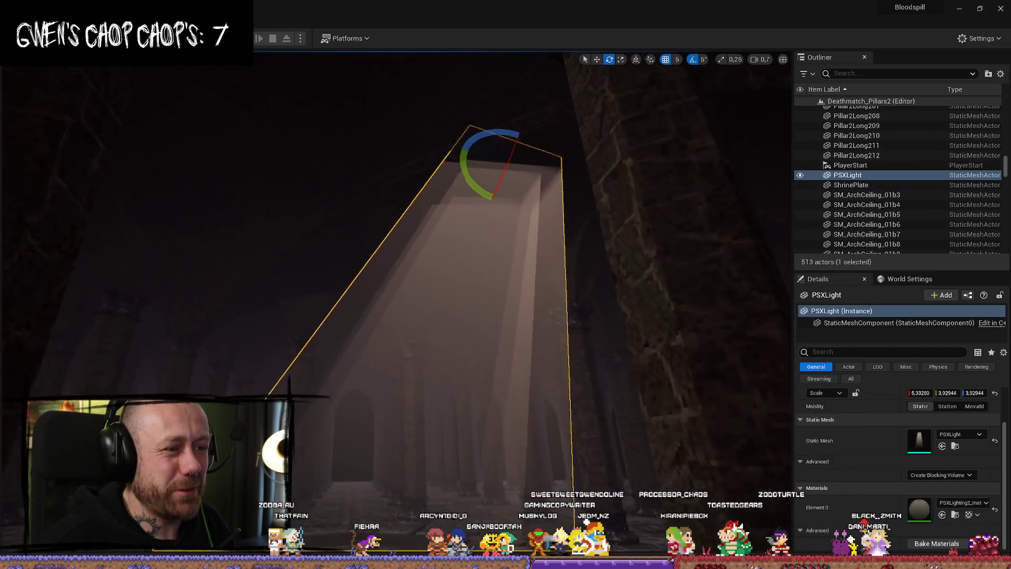
pyautogui.click(955, 446)
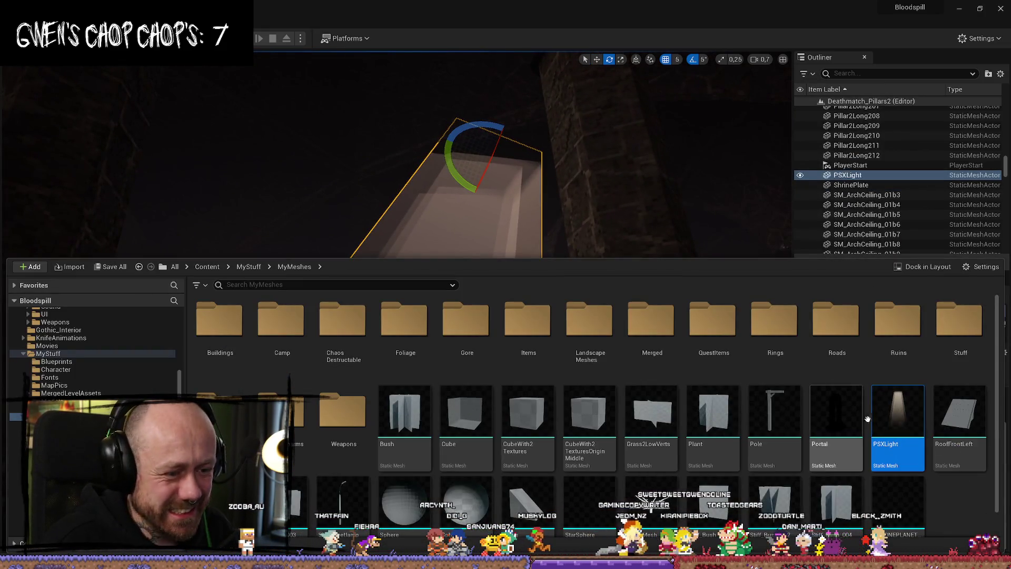
pyautogui.moveTo(902, 419)
pyautogui.hotkey('ctrl', 'e')
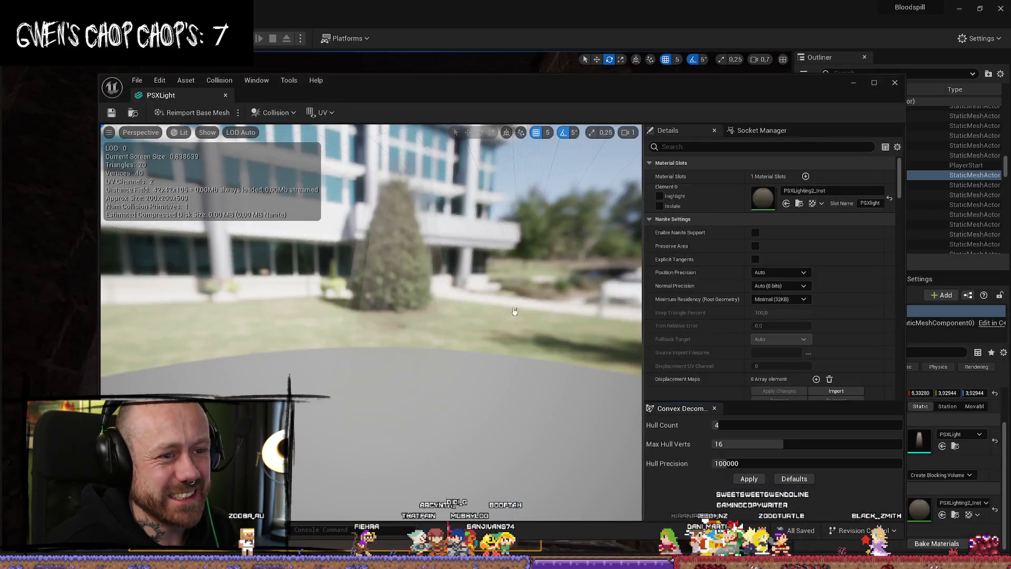
pyautogui.click(799, 204)
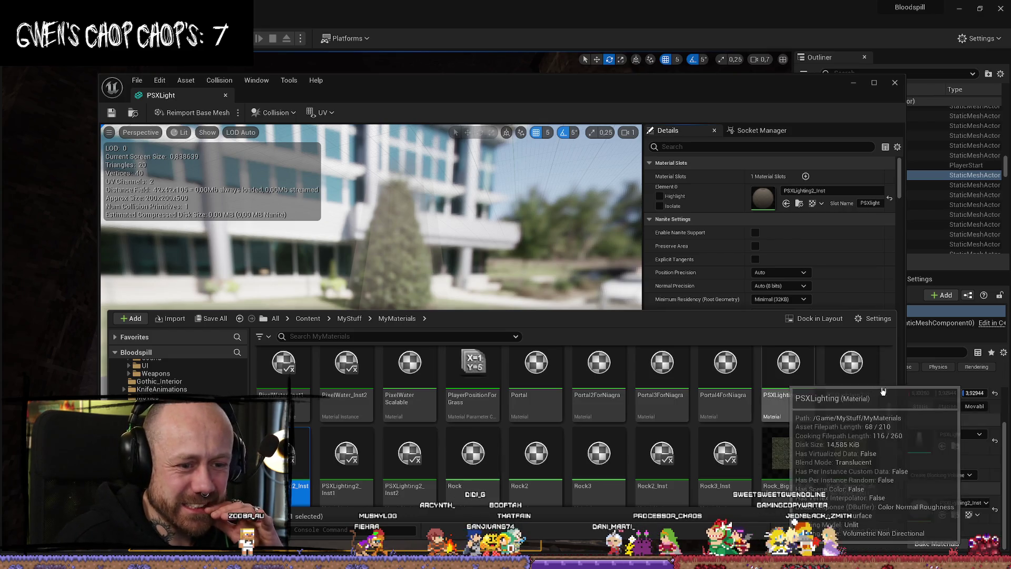
pyautogui.doubleClick(864, 375)
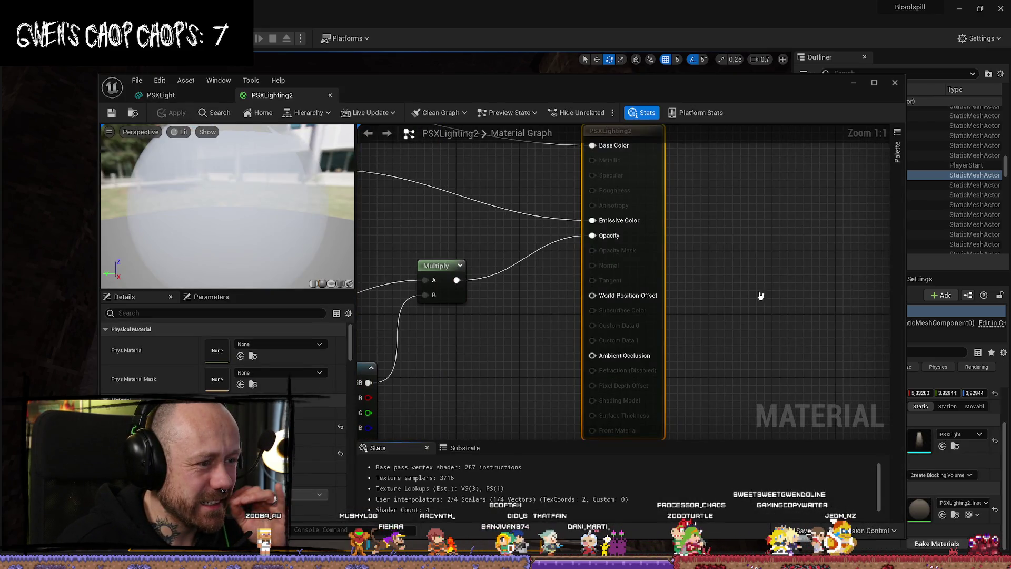
# Inspect the PSXLighting2 graph, selecting the Color, Emissive and Multiply nodes.
pyautogui.rightClick(760, 295)
pyautogui.scroll(-5, 497, 232)
pyautogui.scroll(2, 592, 198)
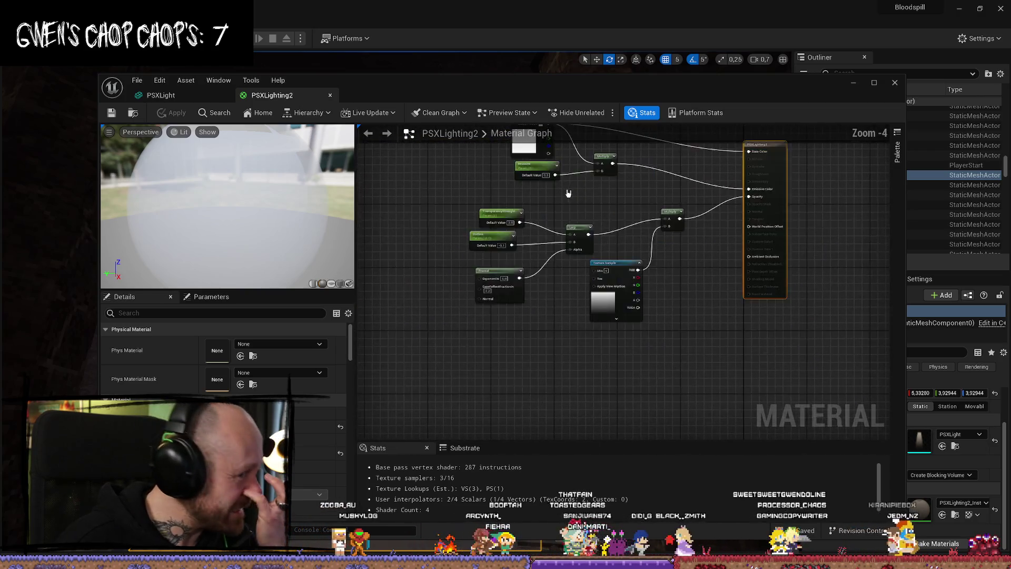
pyautogui.scroll(2, 569, 194)
pyautogui.click(518, 180)
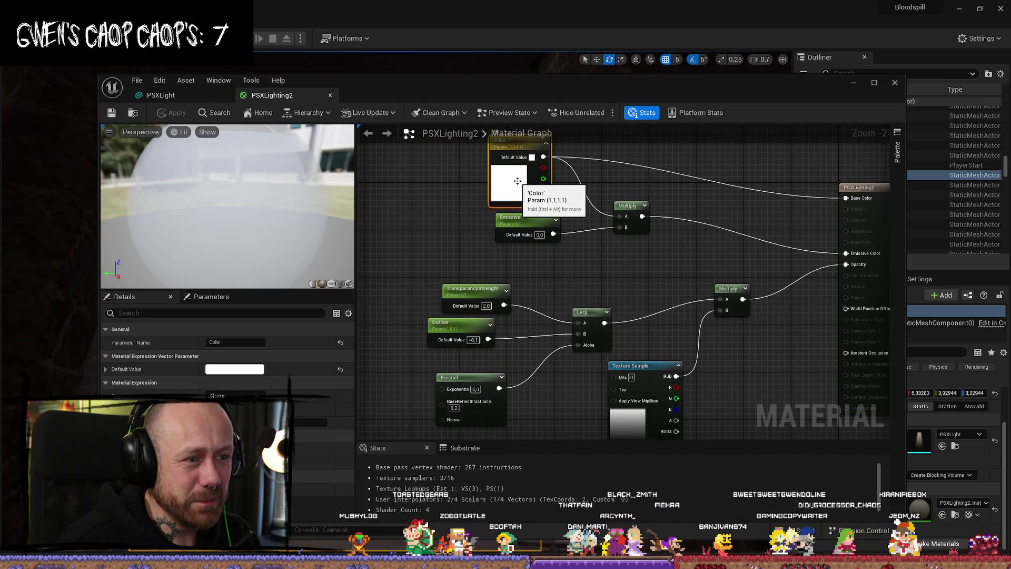
pyautogui.moveTo(620, 219); pyautogui.dragTo(585, 223, button='right')
pyautogui.moveTo(619, 200); pyautogui.dragTo(502, 252)
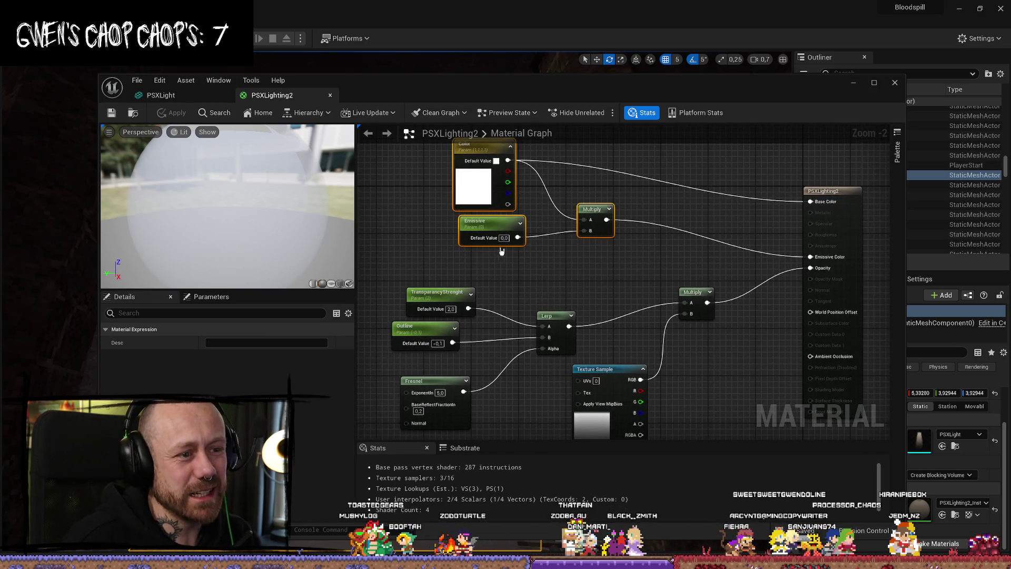
pyautogui.moveTo(633, 265); pyautogui.dragTo(566, 273, button='right')
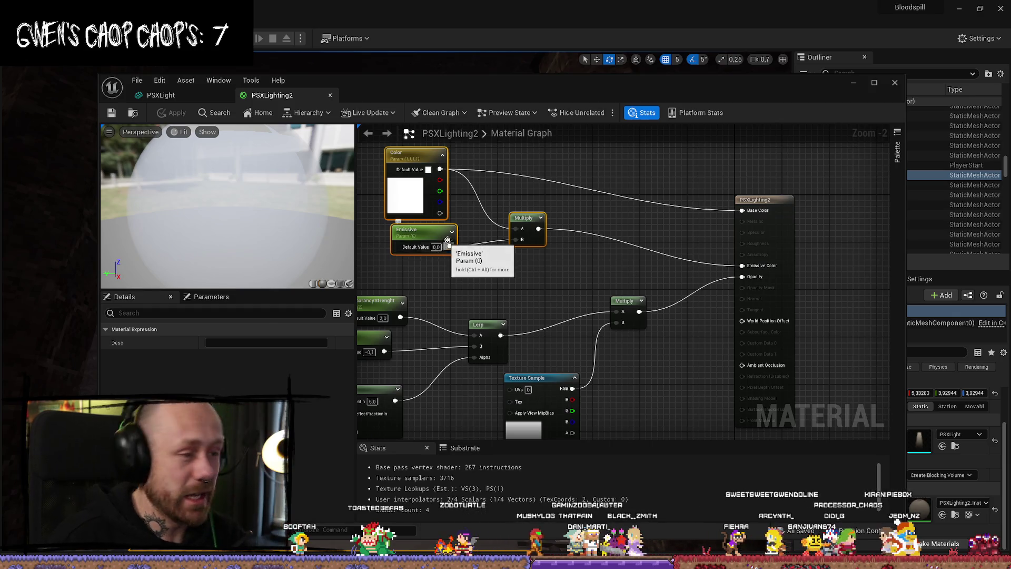
pyautogui.moveTo(491, 283)
pyautogui.mouseDown(button='right')
pyautogui.moveTo(550, 249)
pyautogui.moveTo(535, 257)
pyautogui.mouseUp(button='right')
# Select the TransparencyStrenght, Outline and Fresnel nodes in the material graph.
pyautogui.click(452, 175)
pyautogui.moveTo(519, 221); pyautogui.dragTo(566, 196, button='right')
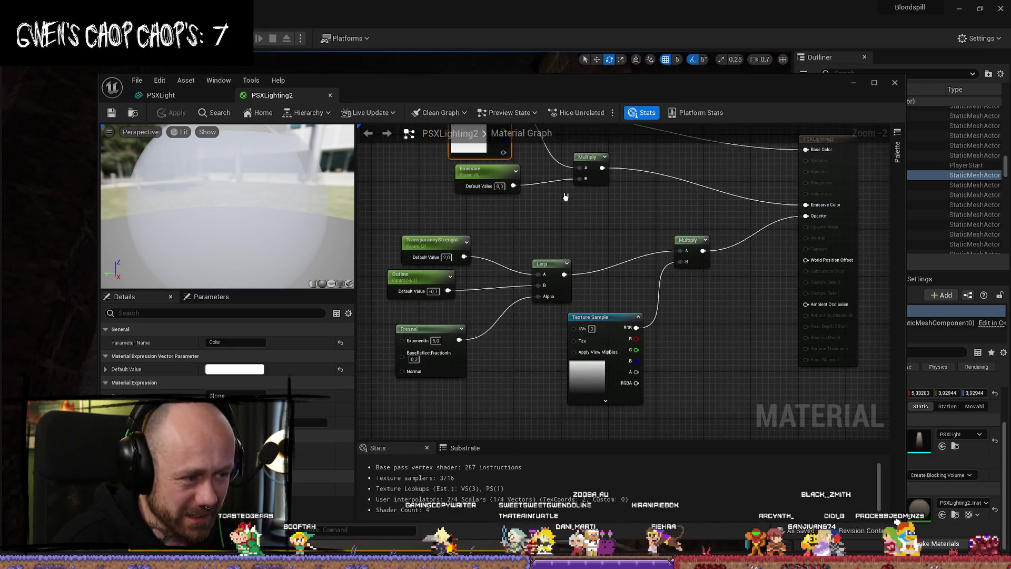
pyautogui.moveTo(385, 231)
pyautogui.mouseDown()
pyautogui.moveTo(463, 294)
pyautogui.moveTo(471, 380)
pyautogui.mouseUp()
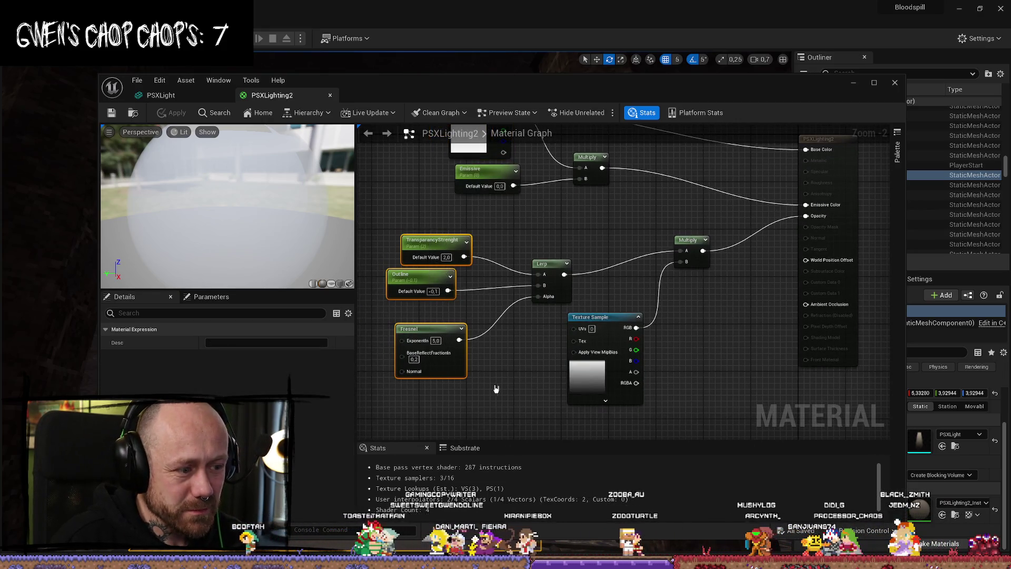
pyautogui.moveTo(502, 381); pyautogui.dragTo(506, 343, button='right')
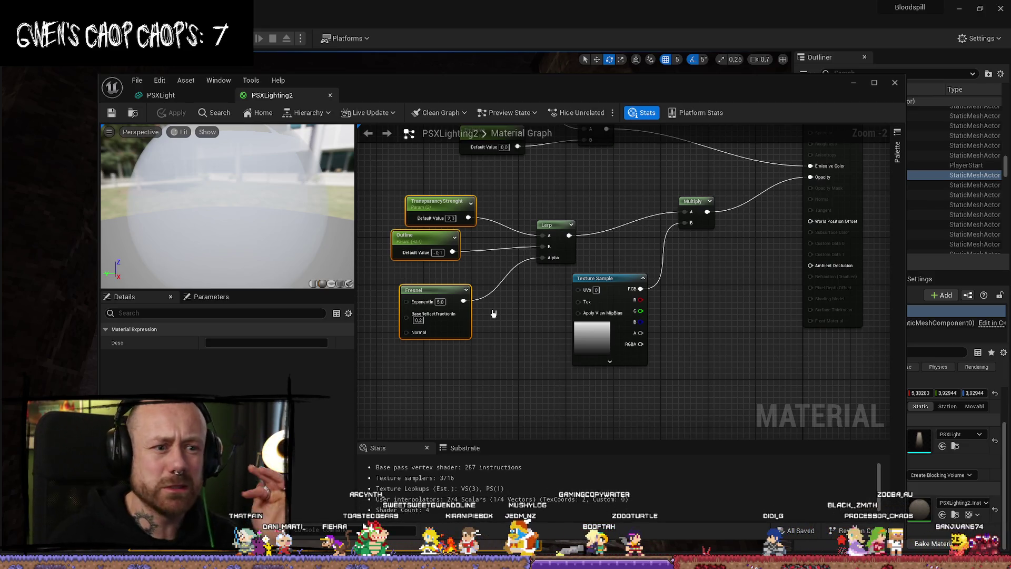
# Check the Texture Sample node, then save PSXLighting2 and close the material editor.
pyautogui.moveTo(478, 257); pyautogui.dragTo(423, 212, button='right')
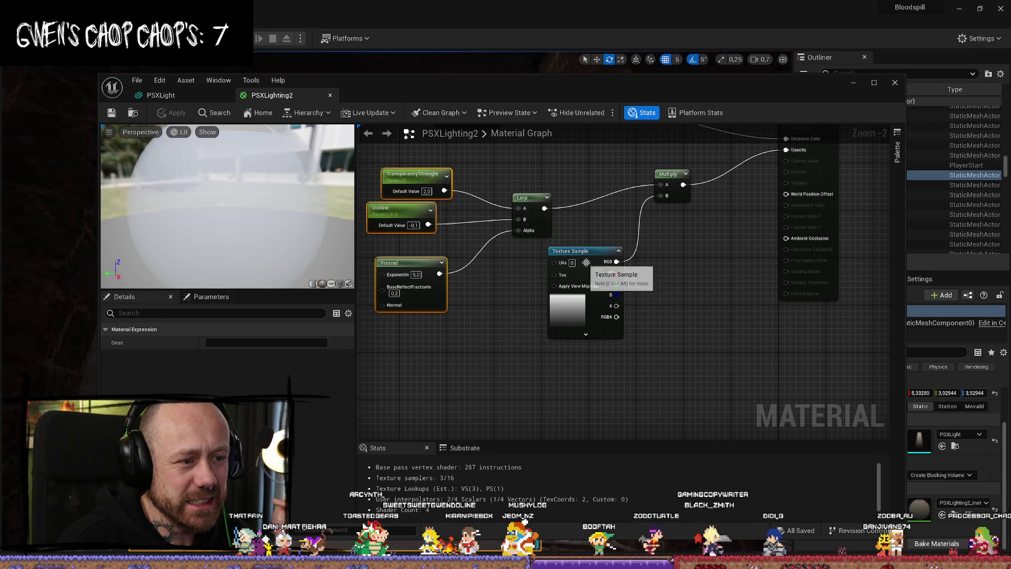
pyautogui.click(579, 261)
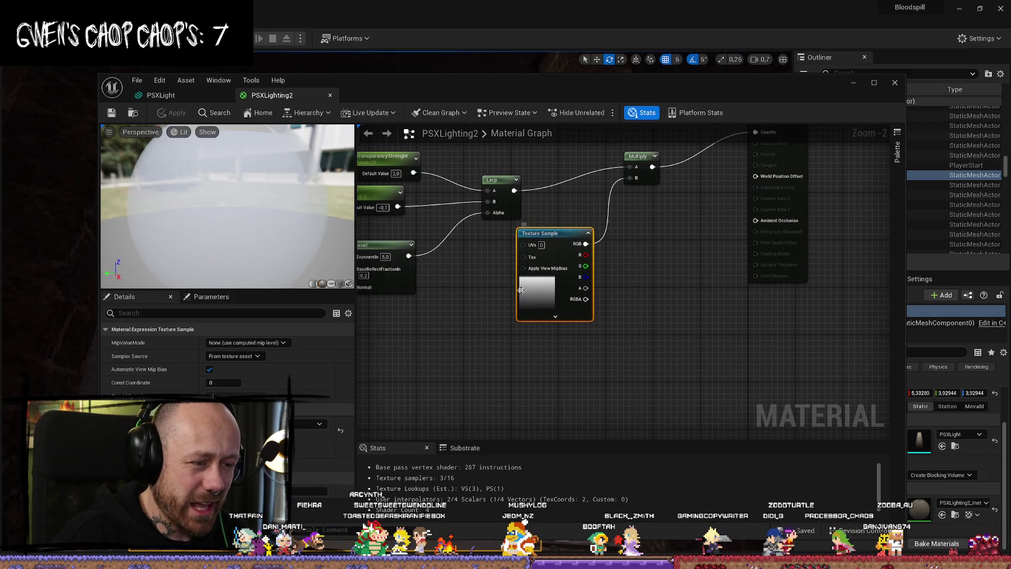
pyautogui.scroll(-3, 635, 299)
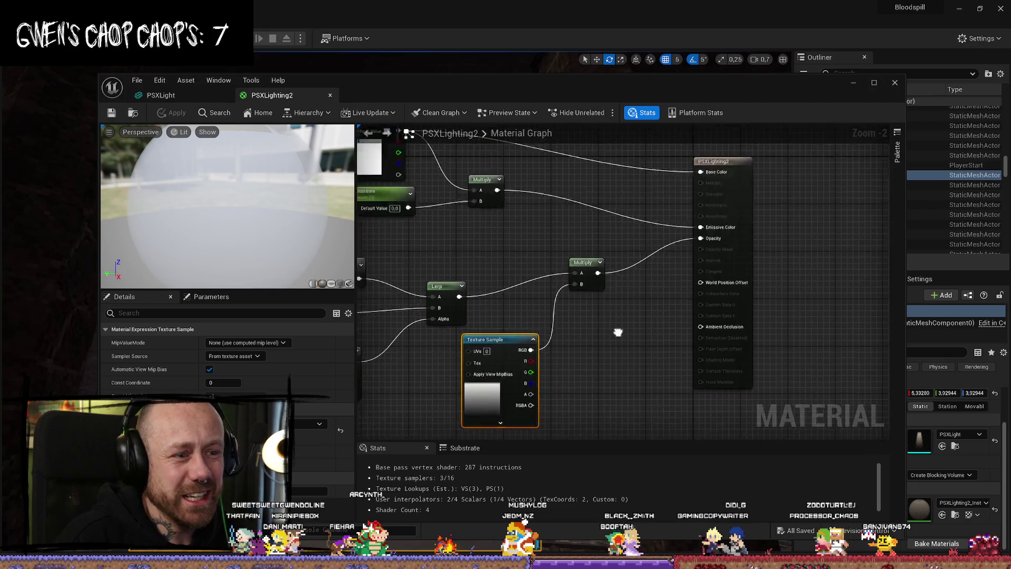
pyautogui.scroll(1, 605, 305)
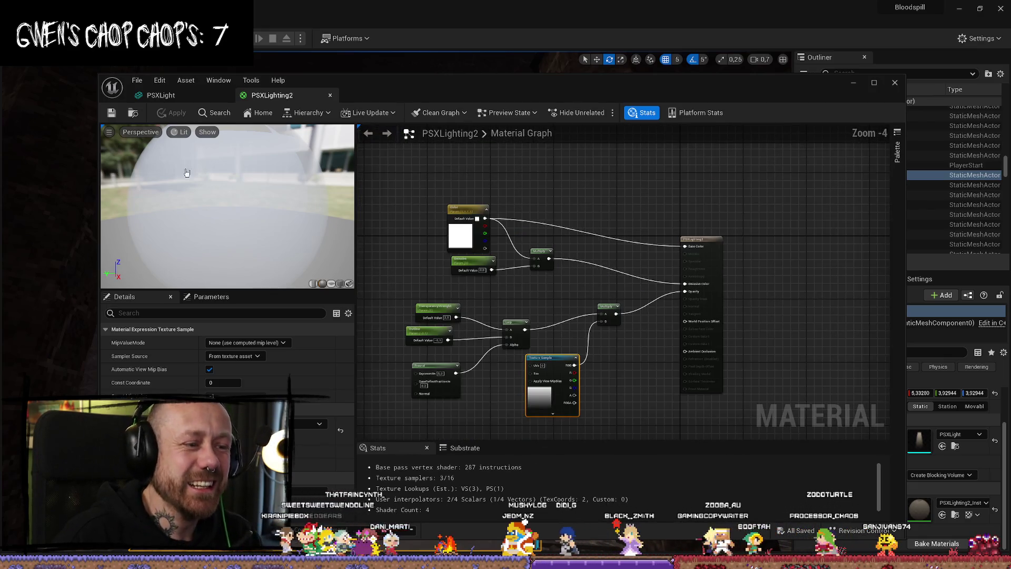
pyautogui.click(119, 115)
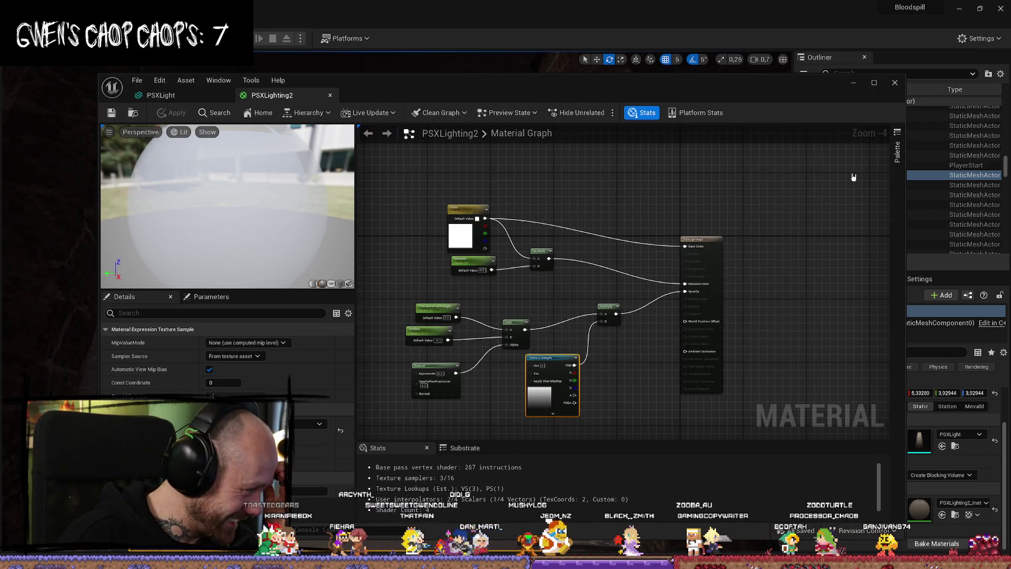
pyautogui.click(895, 83)
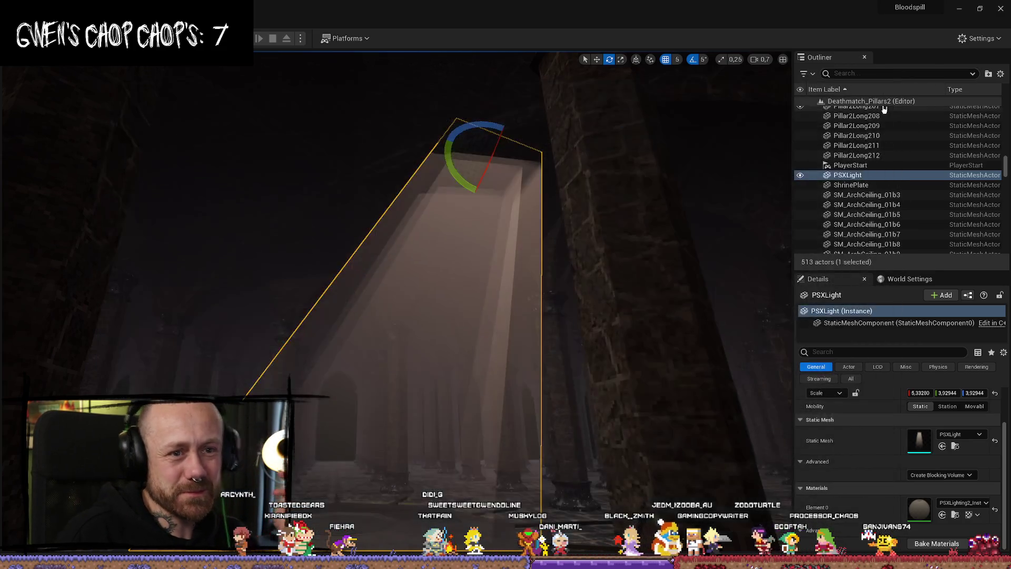
# Playtest the pillars level, swinging the sword and firing the crossbow, then stop with Esc.
pyautogui.click(247, 39)
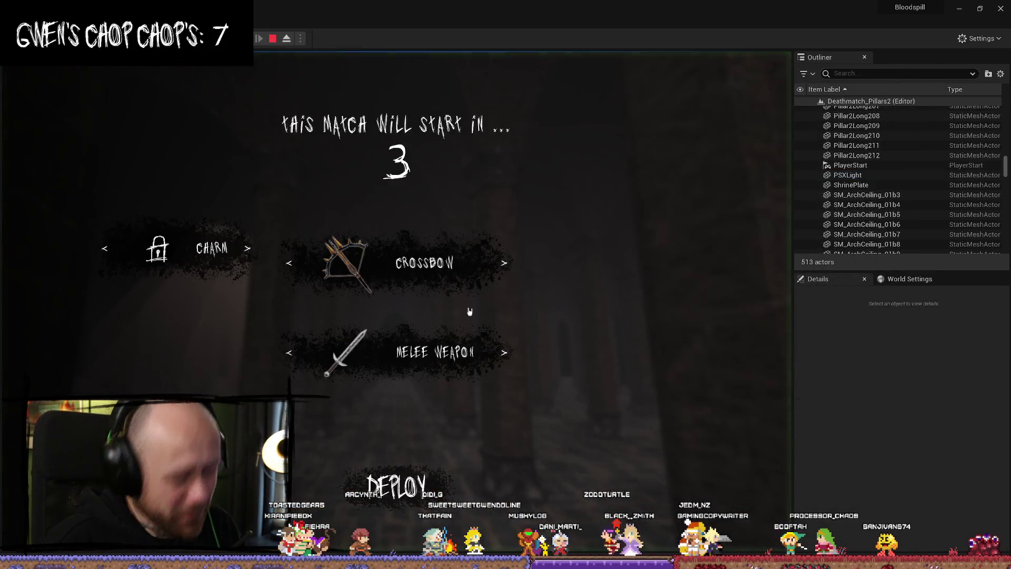
pyautogui.press('F11')
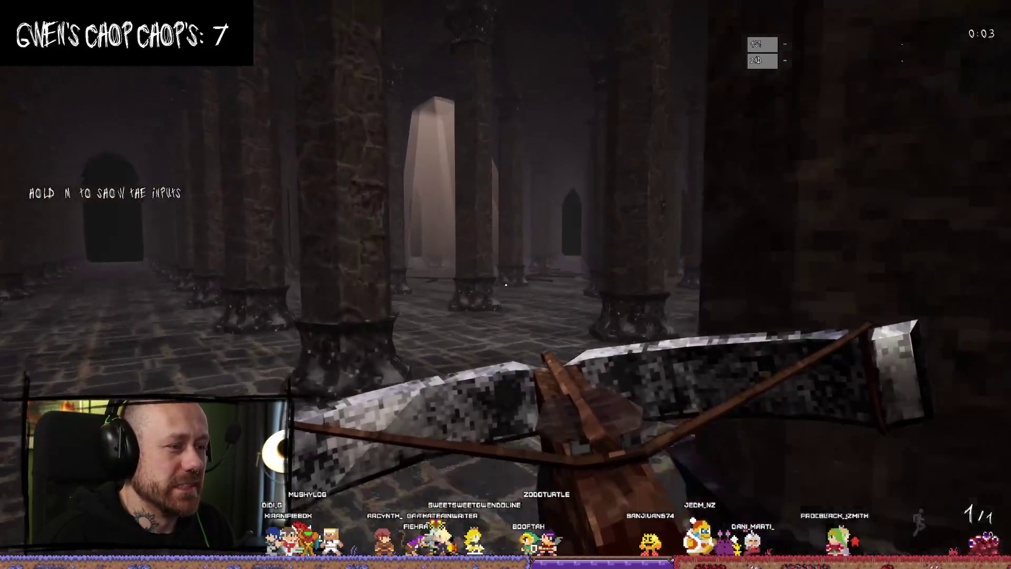
pyautogui.click(506, 284)
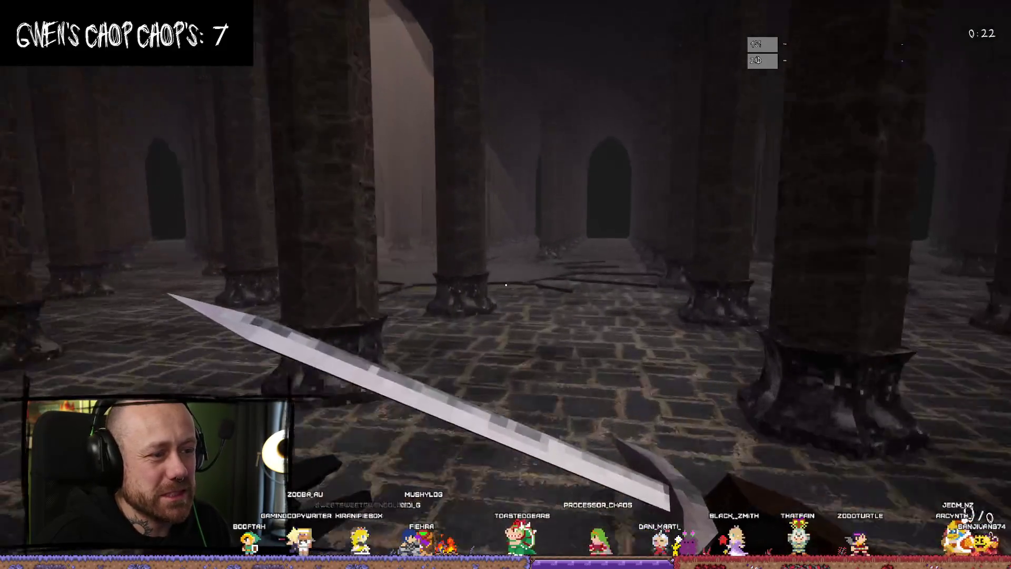
pyautogui.press('w')
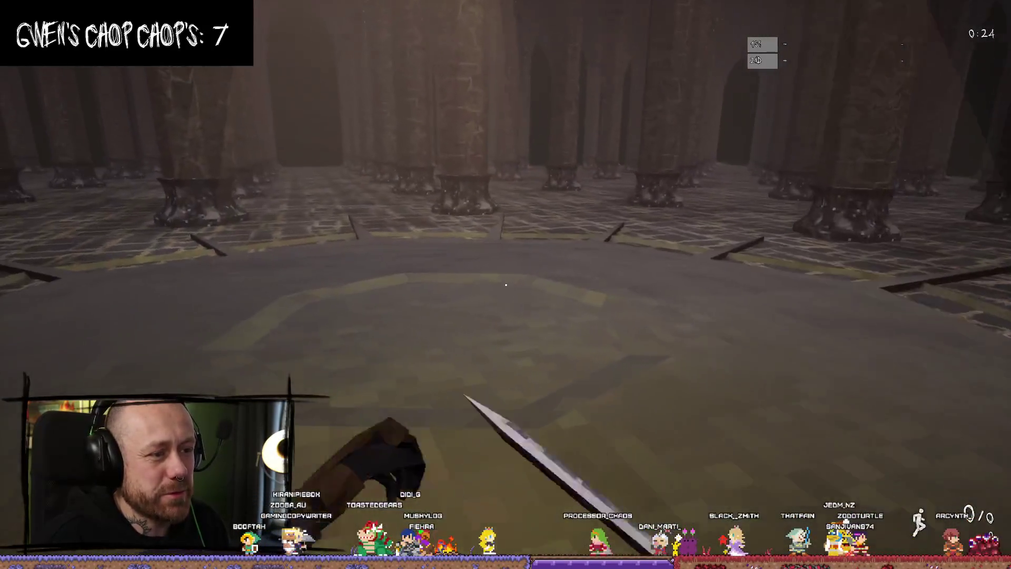
pyautogui.click(505, 284)
pyautogui.press('s')
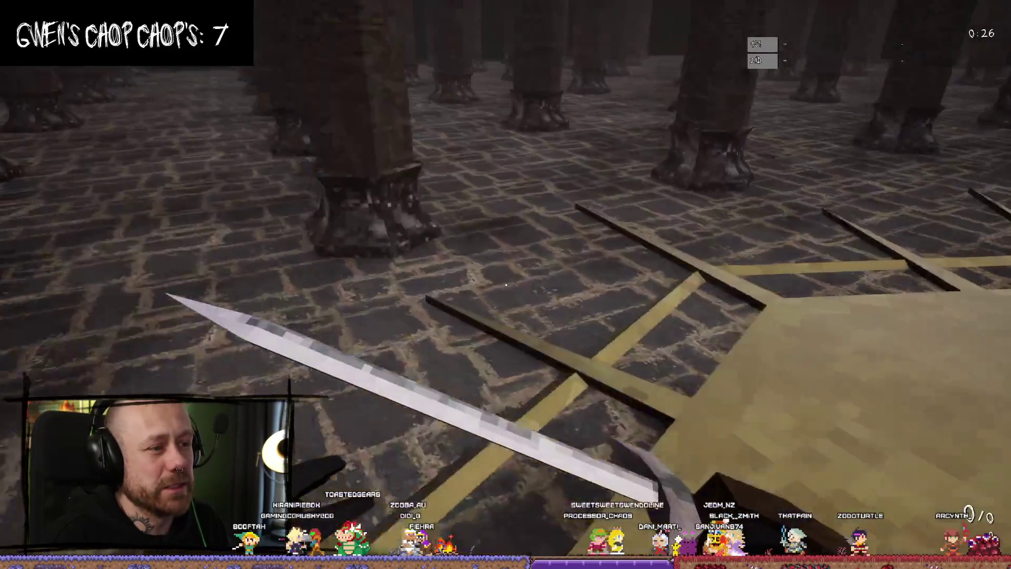
pyautogui.press('w')
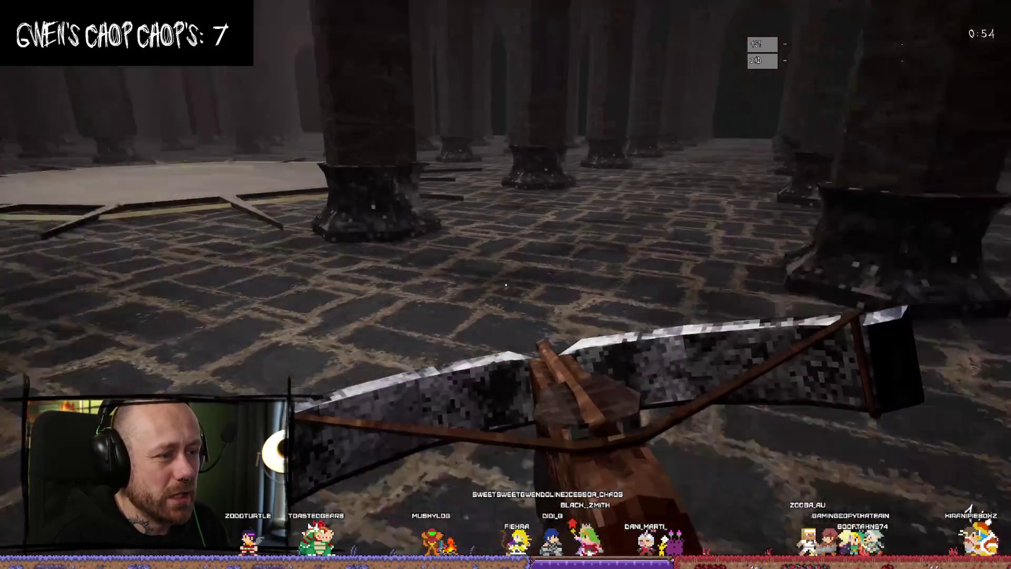
pyautogui.click(506, 284)
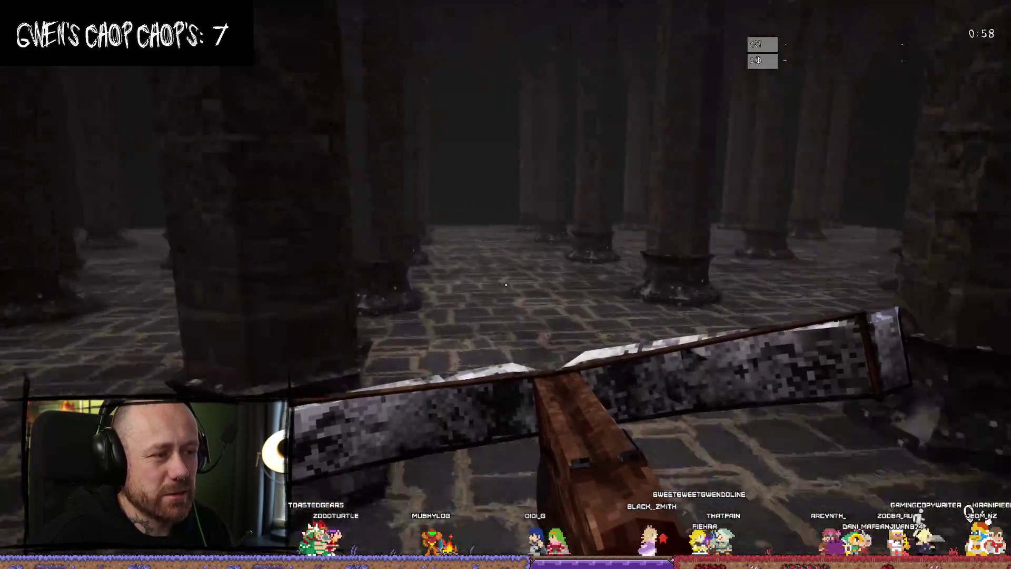
pyautogui.press('Escape')
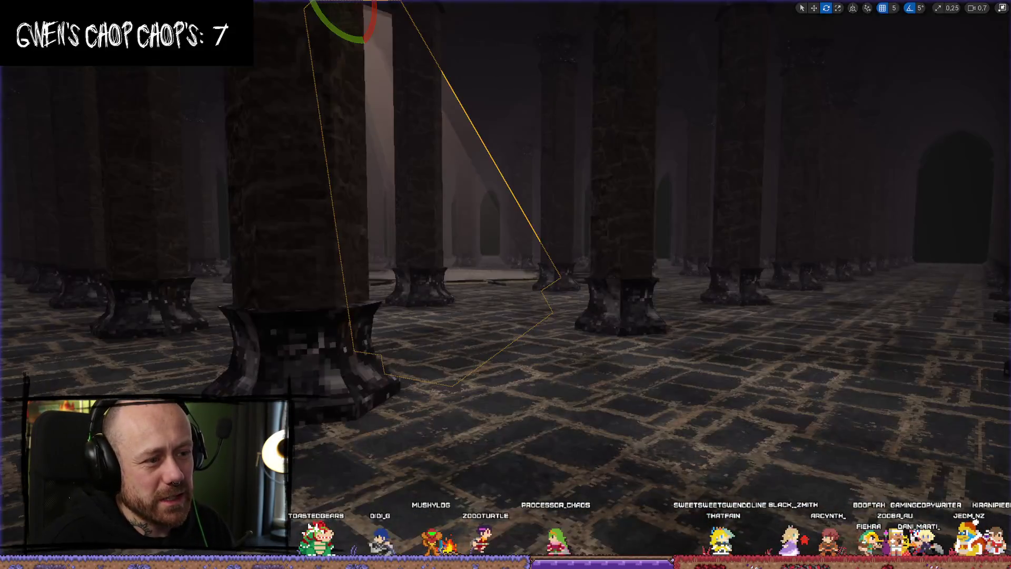
# Start a two-player session, deploy with the crossbow and shoot the other player.
pyautogui.click(996, 9)
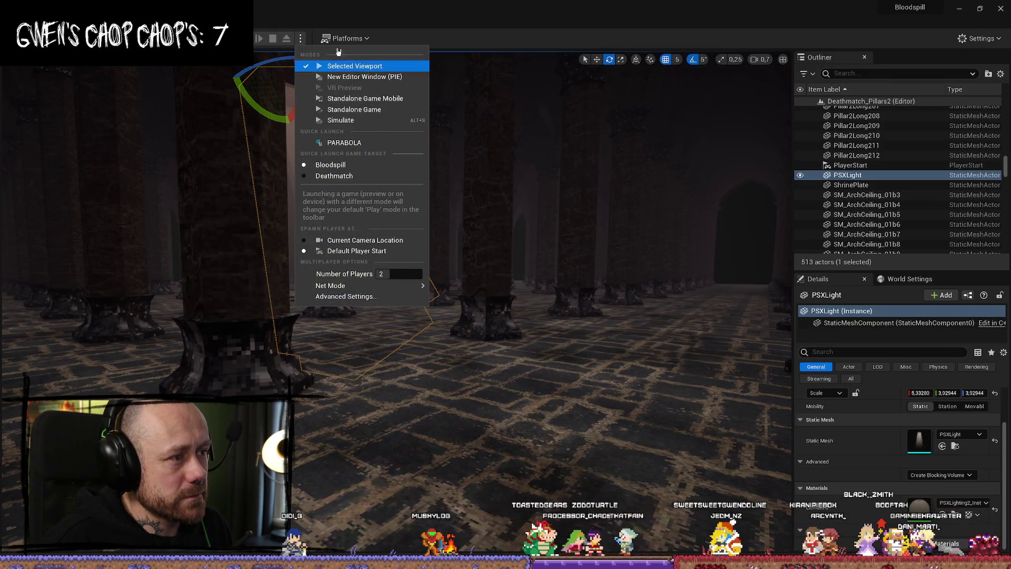
pyautogui.click(337, 67)
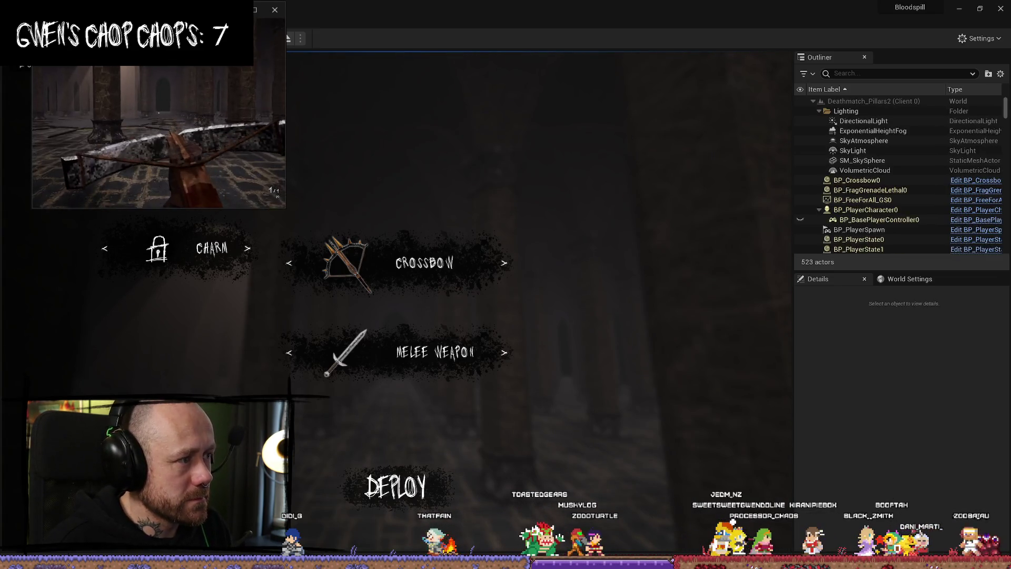
pyautogui.click(329, 143)
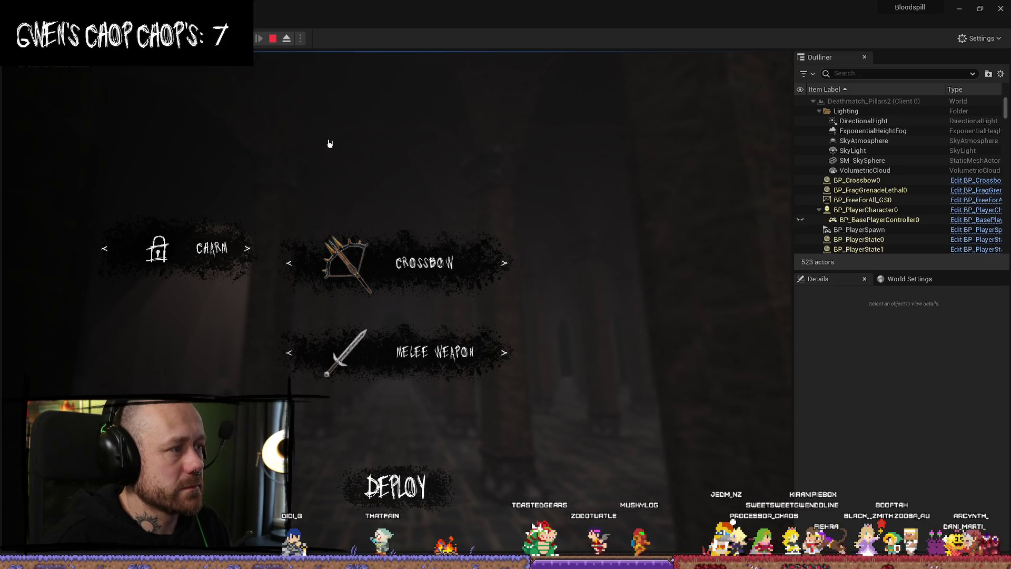
pyautogui.click(396, 487)
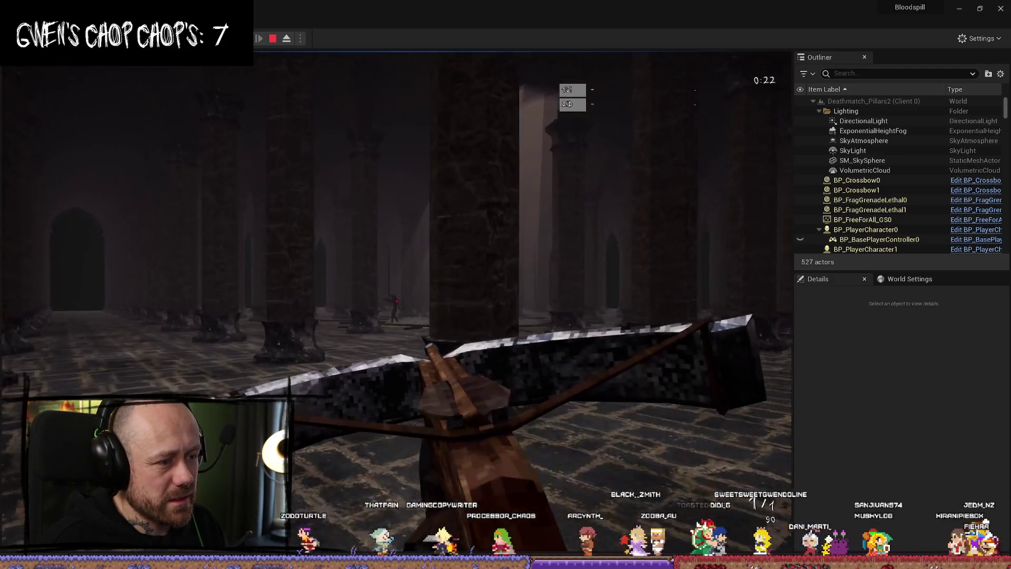
pyautogui.click(397, 301)
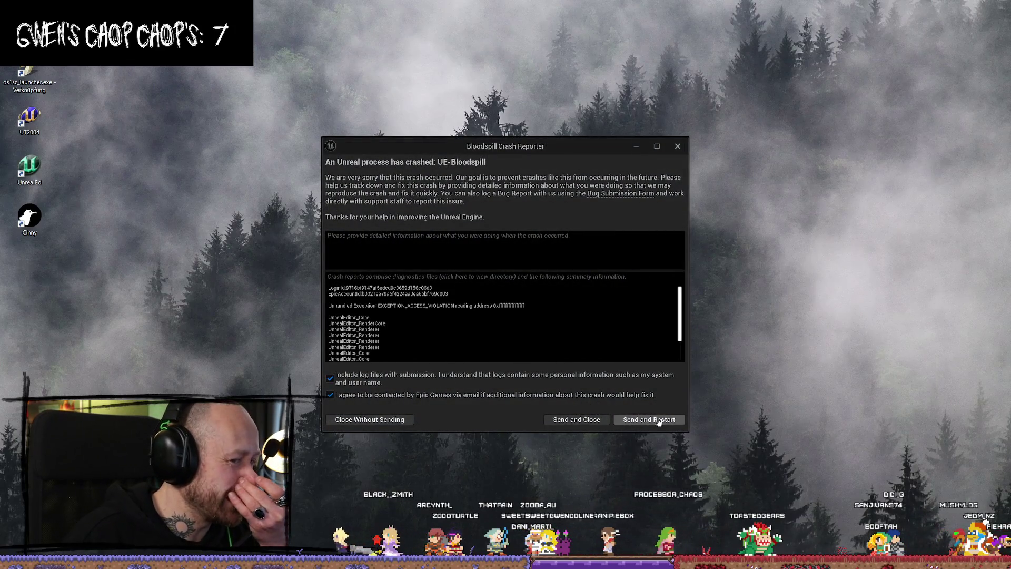
# Send the crash report and restart Unreal, checking Blender's file menu meanwhile.
pyautogui.click(667, 419)
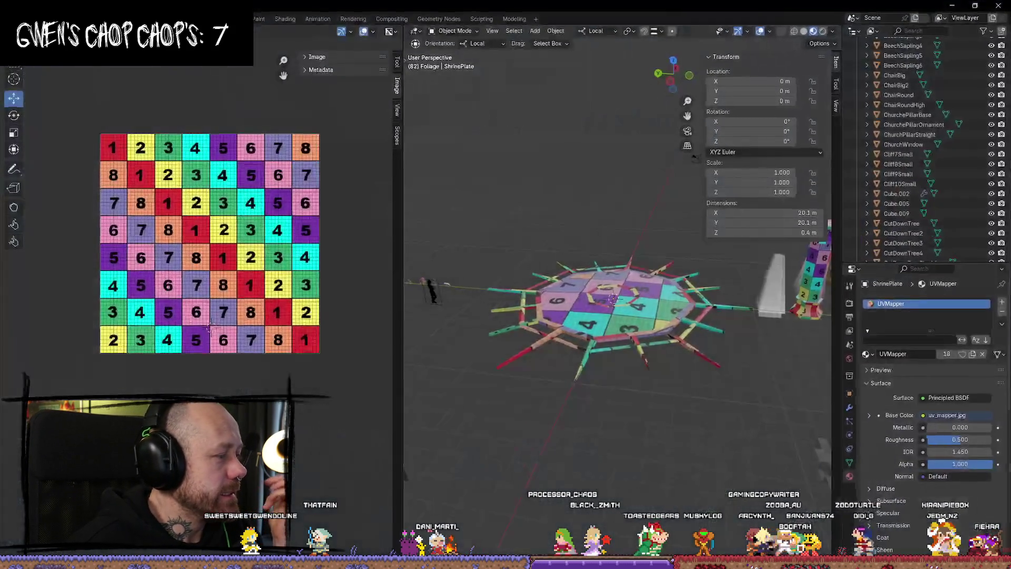
pyautogui.hotkey('alt', 'Tab')
pyautogui.click(11, 18)
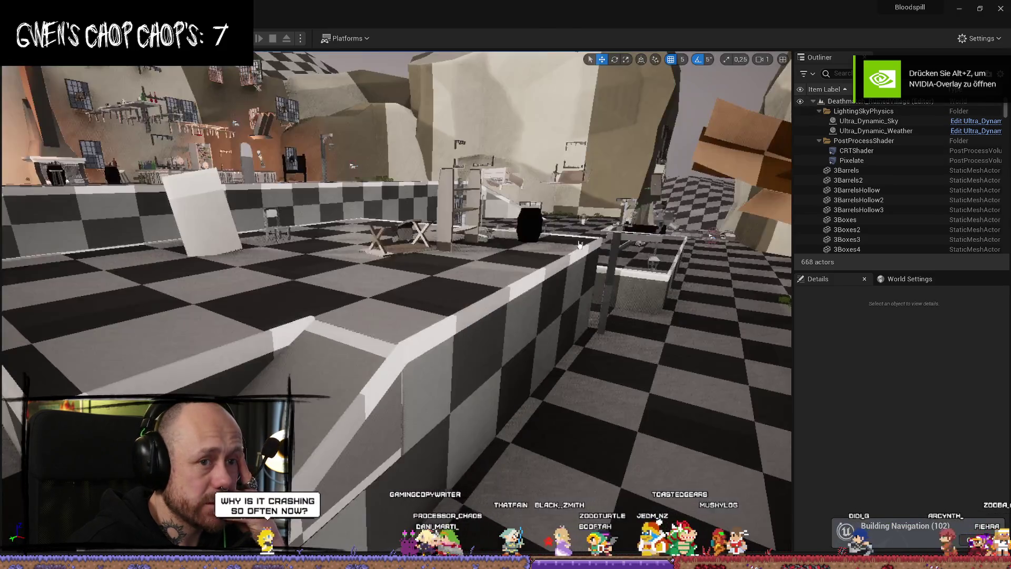
# Browse the Content Drawer to MyStuff and open the Deathmatch_Pillars2 map.
pyautogui.moveTo(579, 245); pyautogui.dragTo(550, 250, button='right')
pyautogui.hotkey('ctrl', 'space')
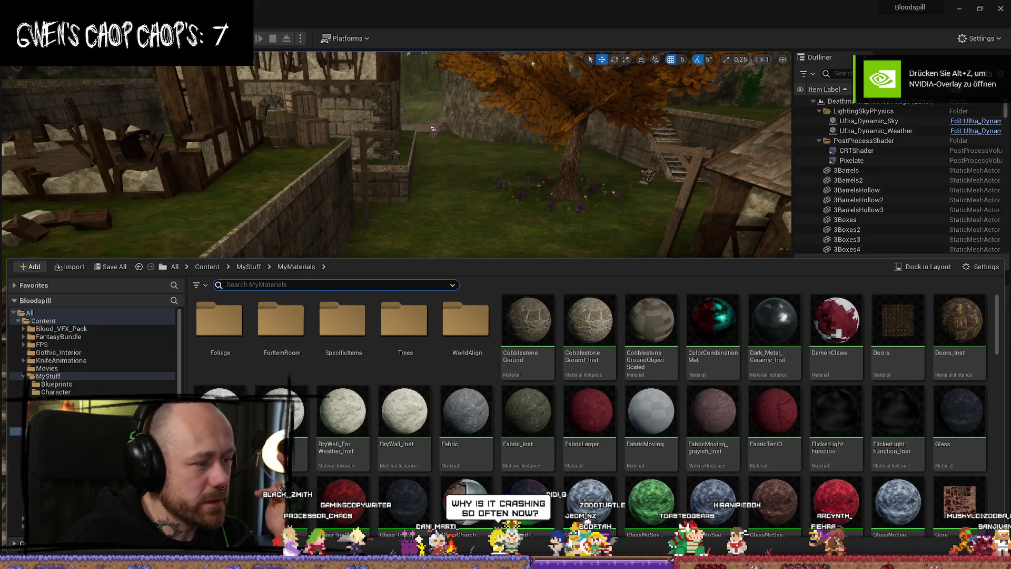
pyautogui.click(24, 377)
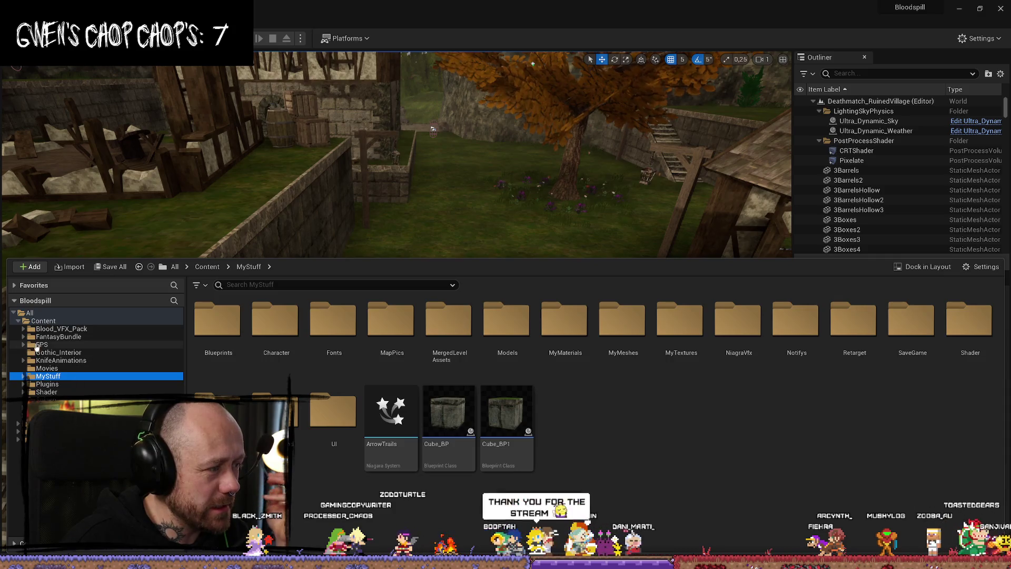
pyautogui.click(60, 353)
pyautogui.click(78, 328)
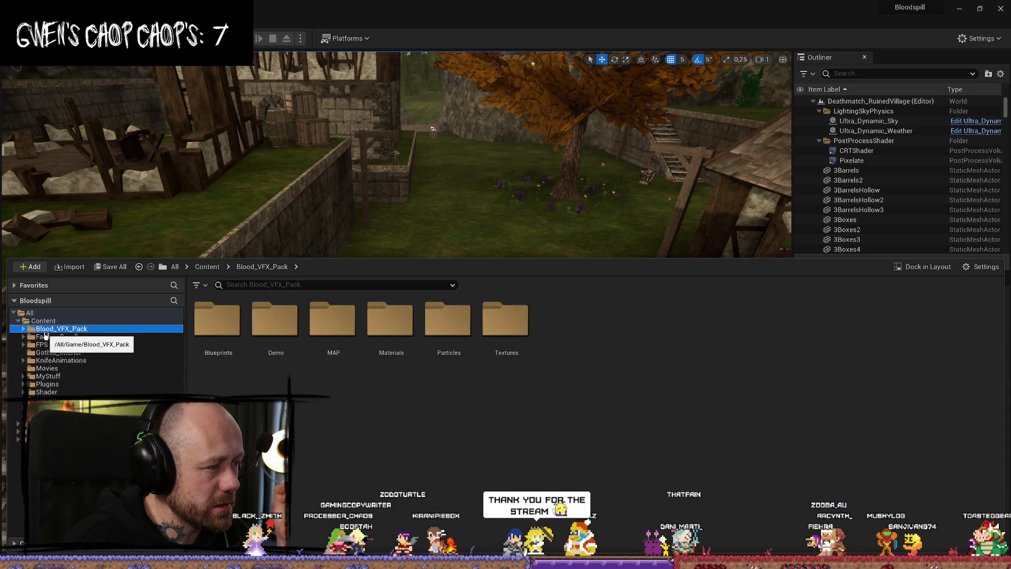
pyautogui.click(48, 321)
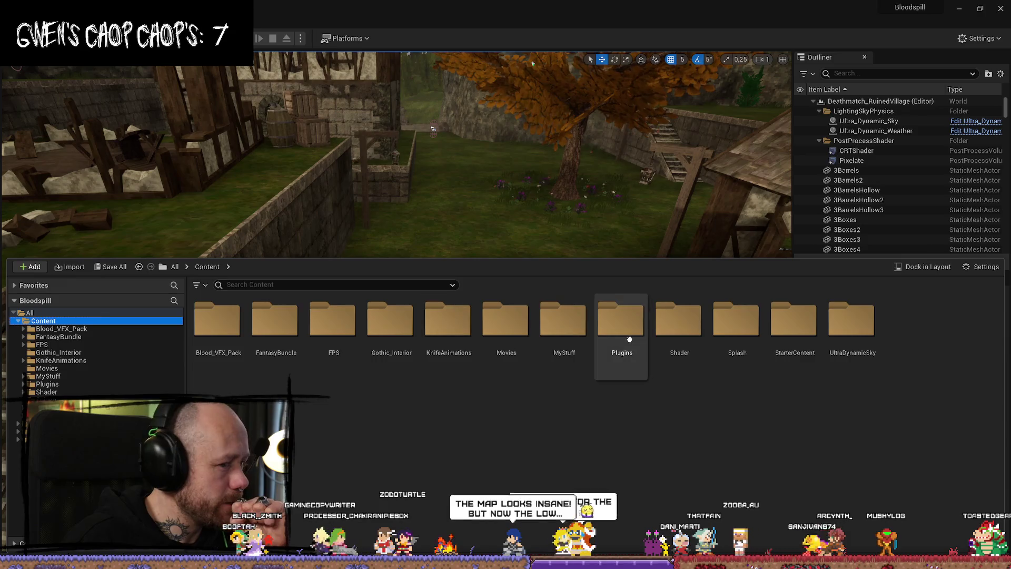
pyautogui.doubleClick(333, 321)
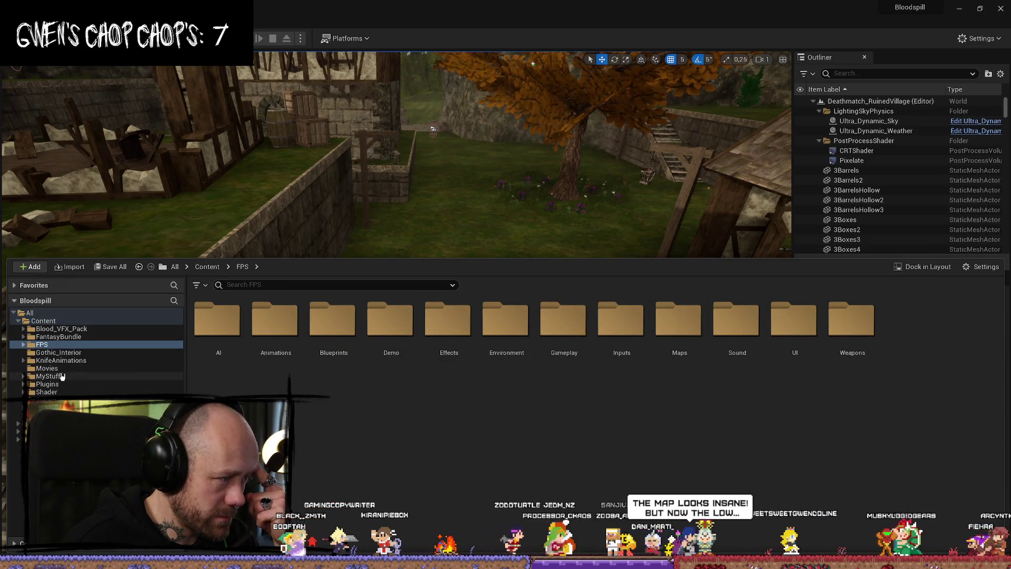
pyautogui.click(84, 377)
pyautogui.doubleClick(448, 406)
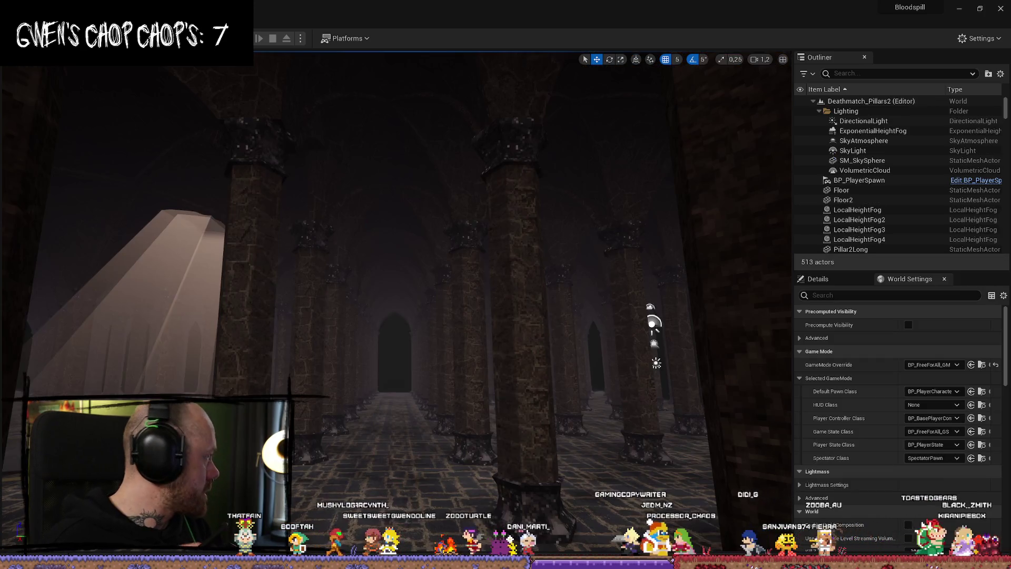